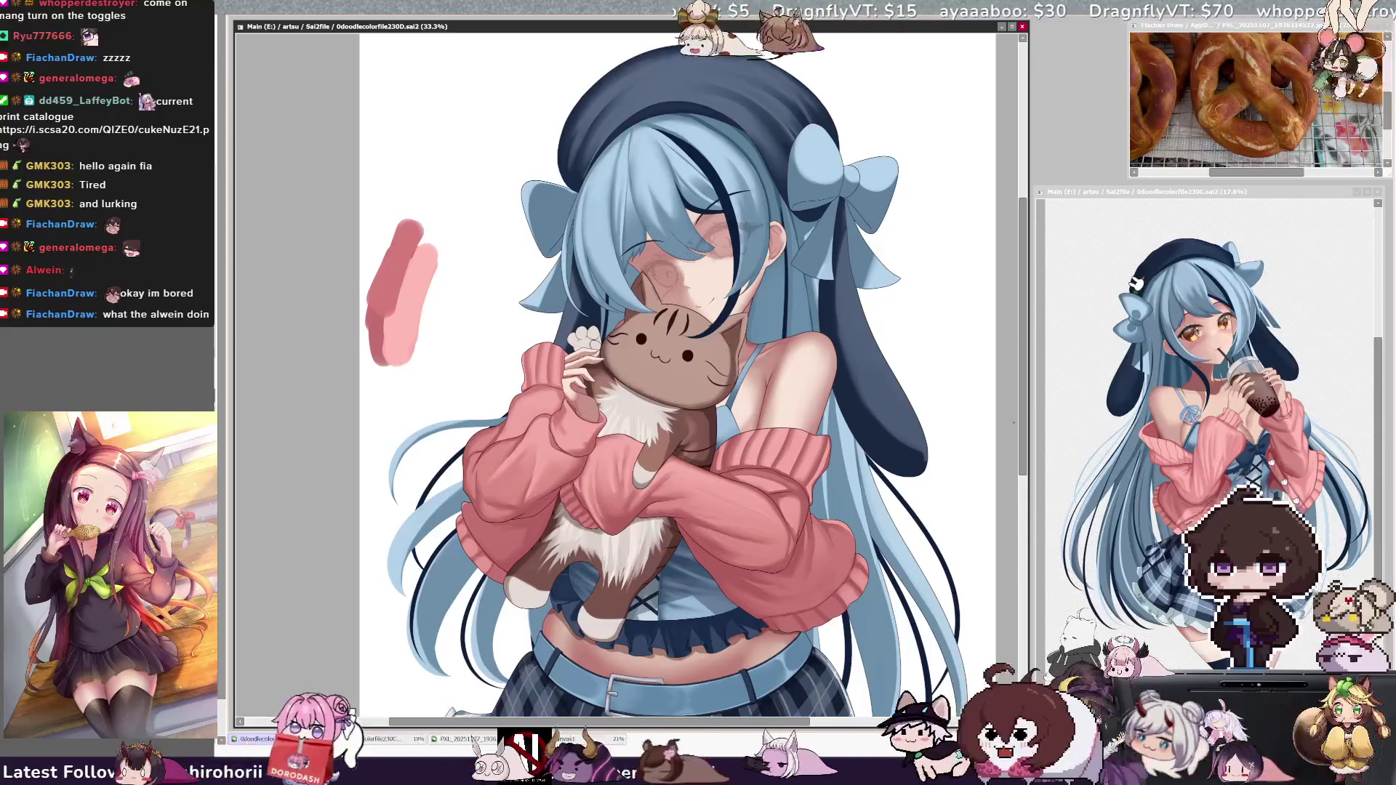
Step: Touch up the cat plush and the sweater-clad arms with brush strokes, then scroll up
left_click_drag(1026, 416, 1027, 411)
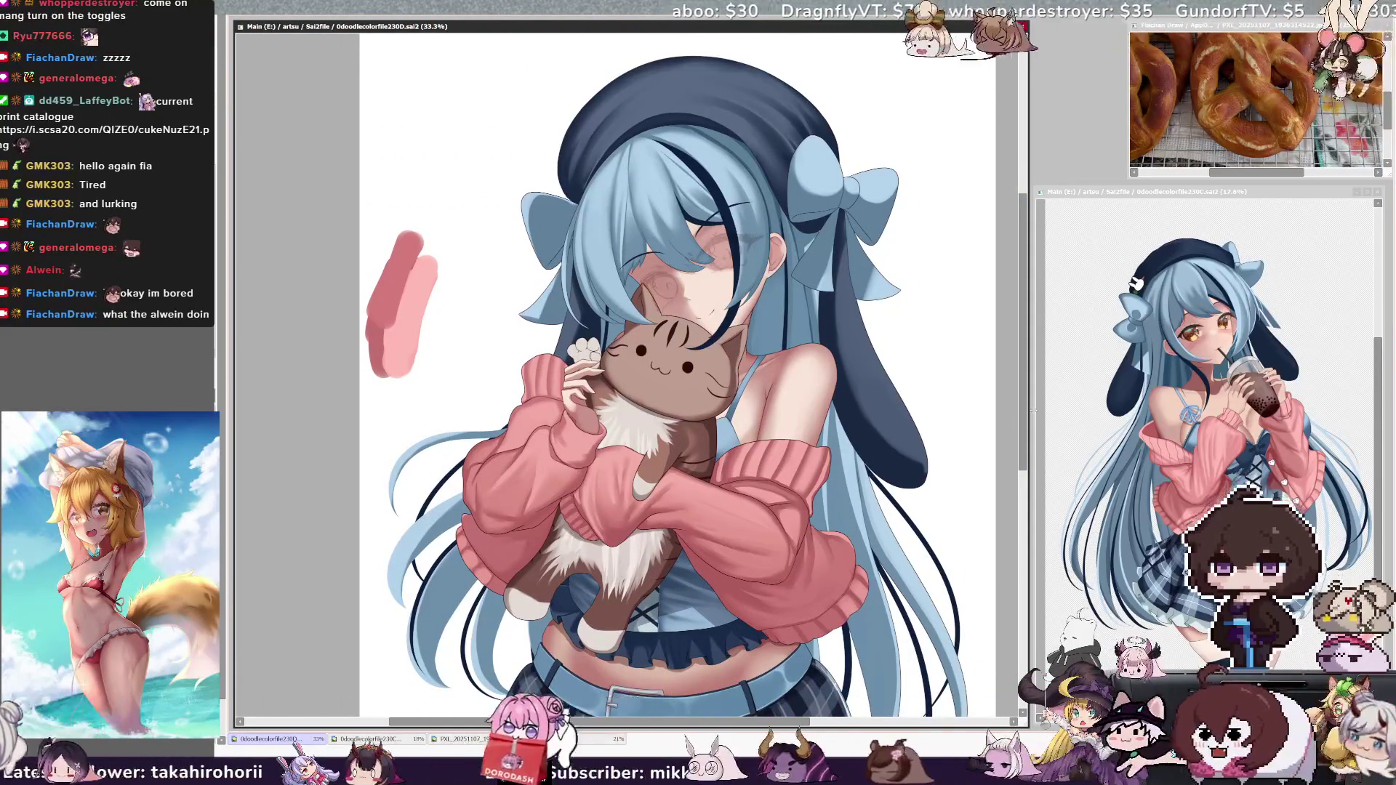
left_click_drag(1027, 412, 1027, 427)
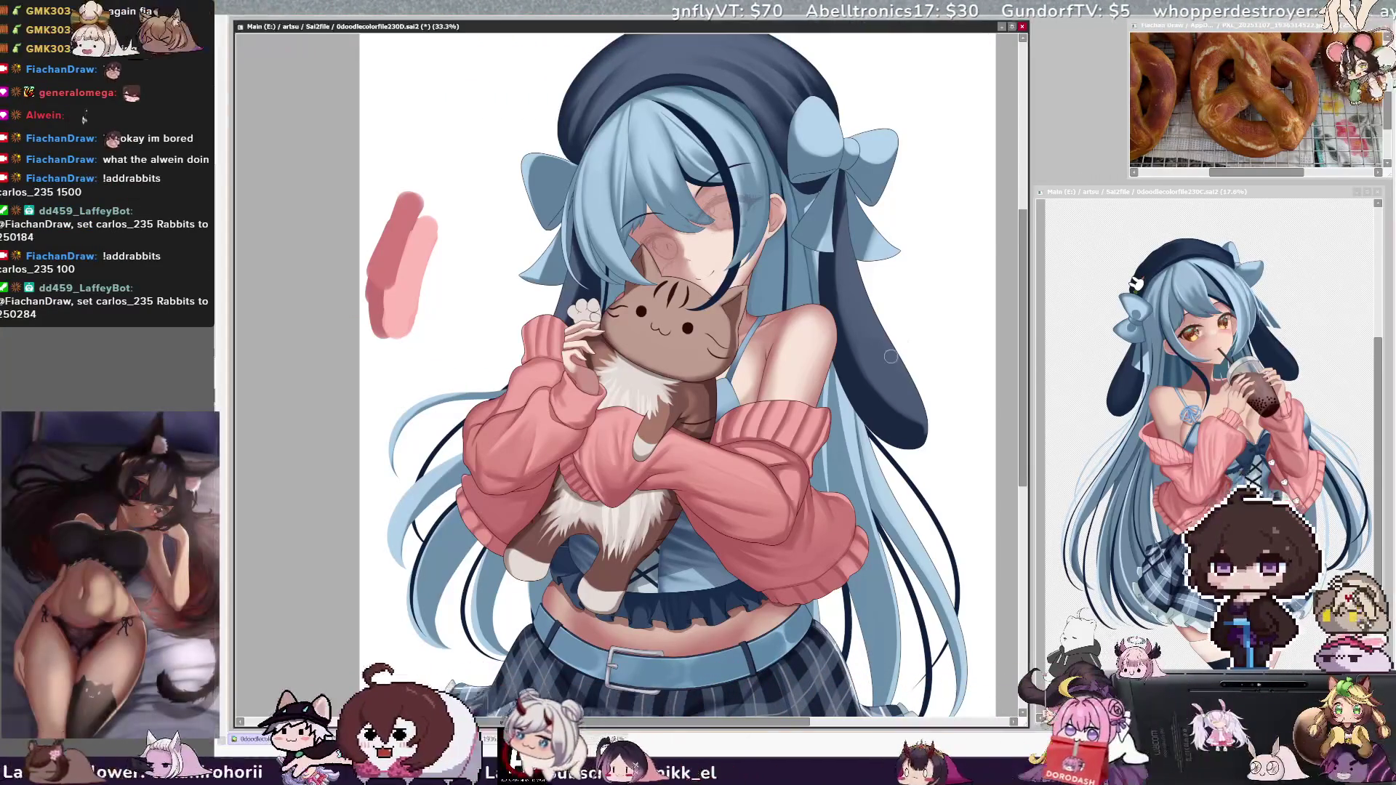
scroll(1021, 358, "up", 1)
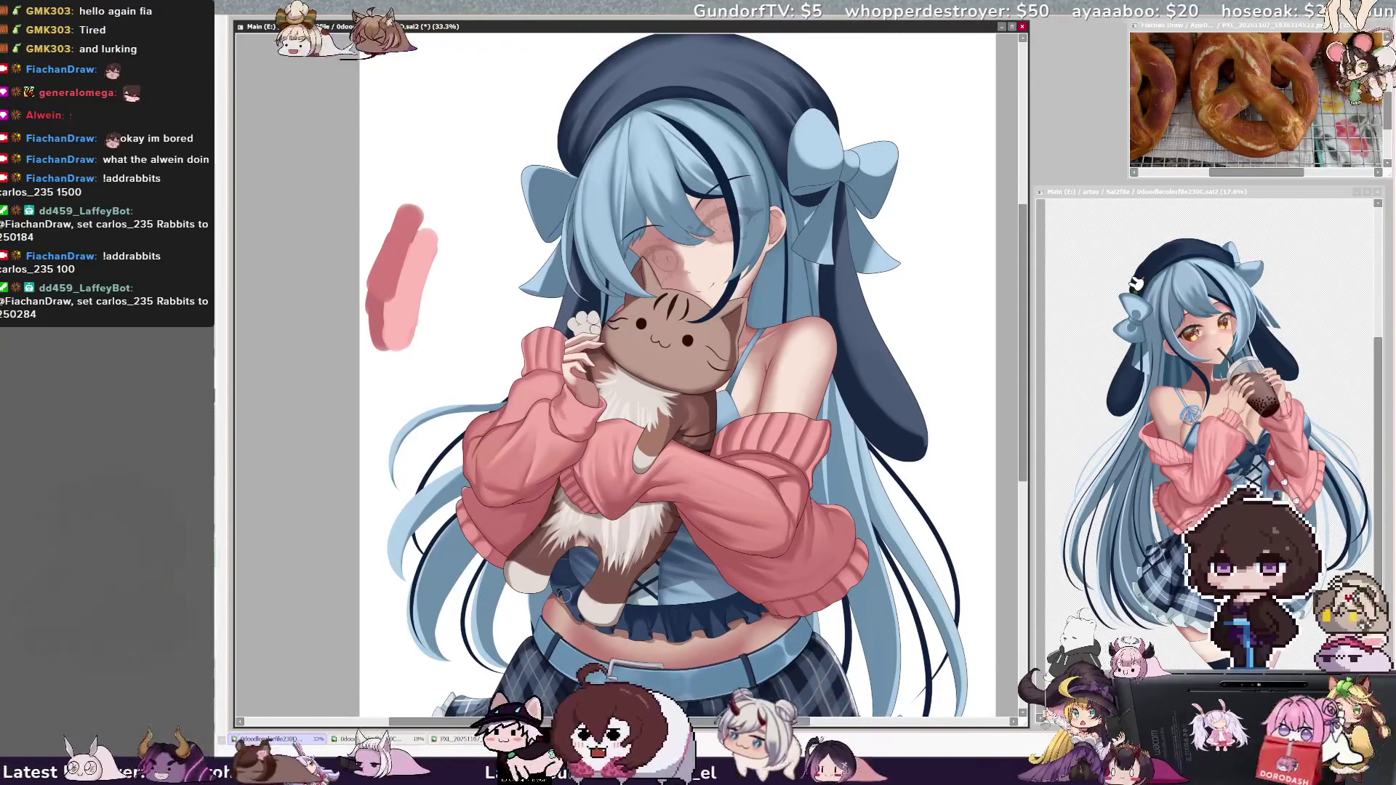
Step: Resize the brush to 46, then to 124, and keep painting the figure
key("bracketleft")
key("bracketleft")
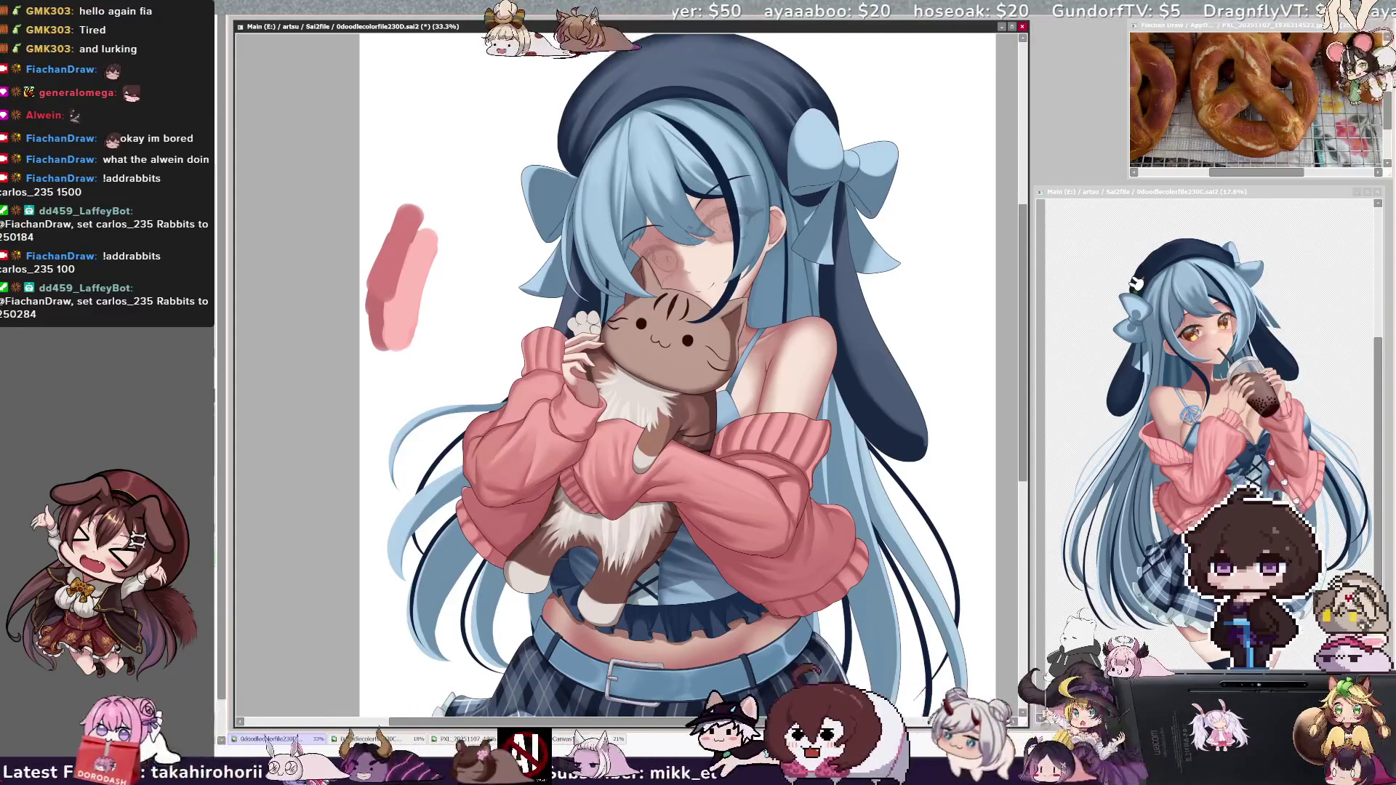
key("bracketright")
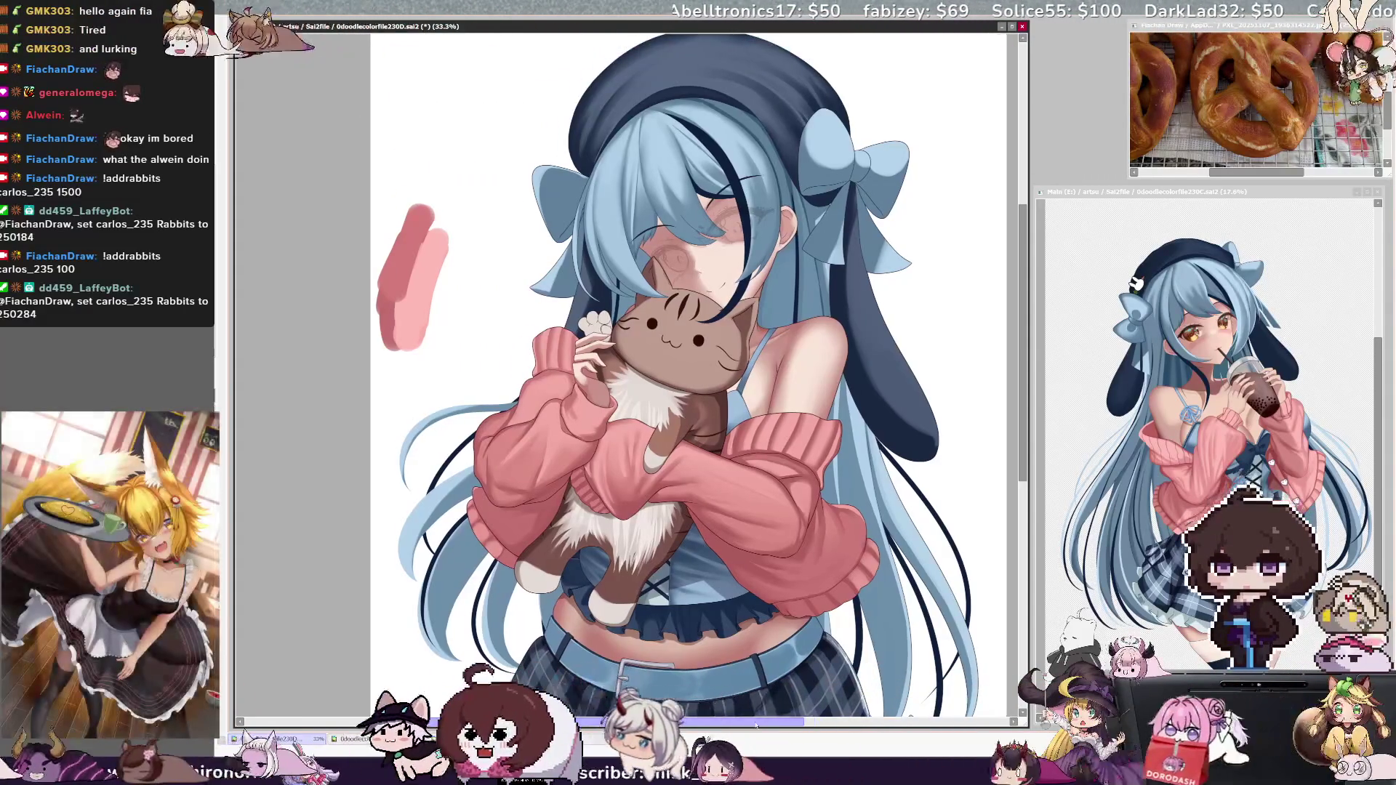
scroll(625, 364, "down", 3)
scroll(625, 364, "up", 1)
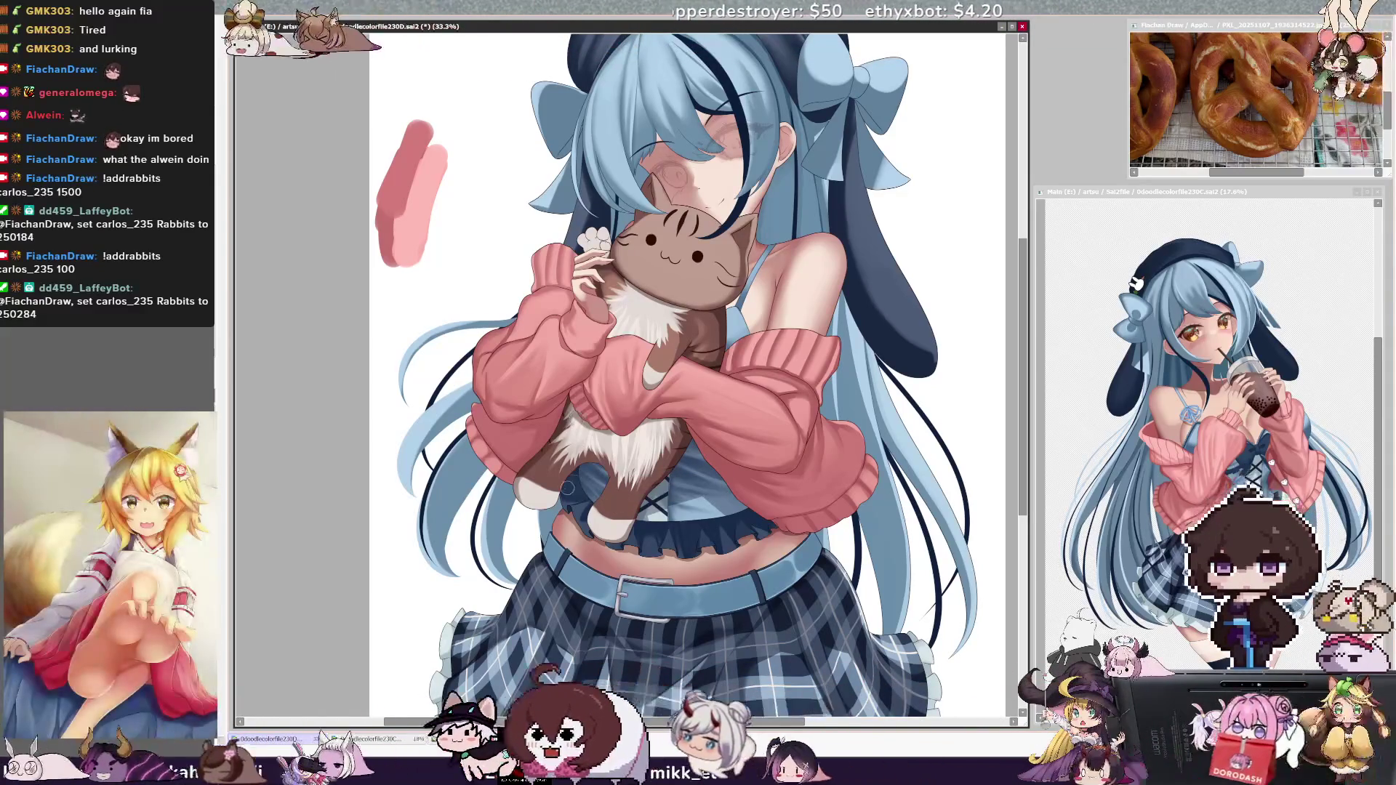
Step: Pick Layer30 from the canvas and scroll down to the sweater and skirt
left_click(571, 503, "ctrl+shift")
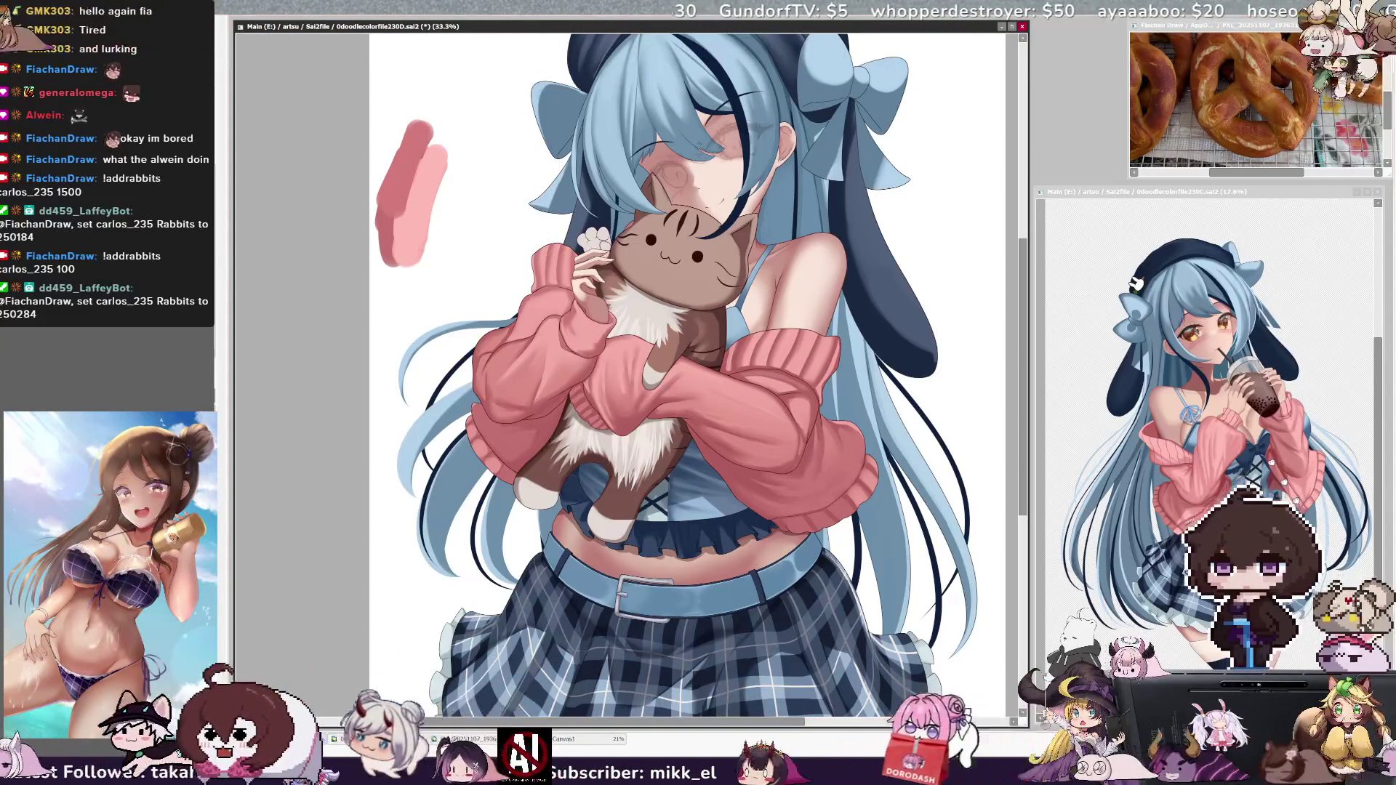
left_click(85, 120)
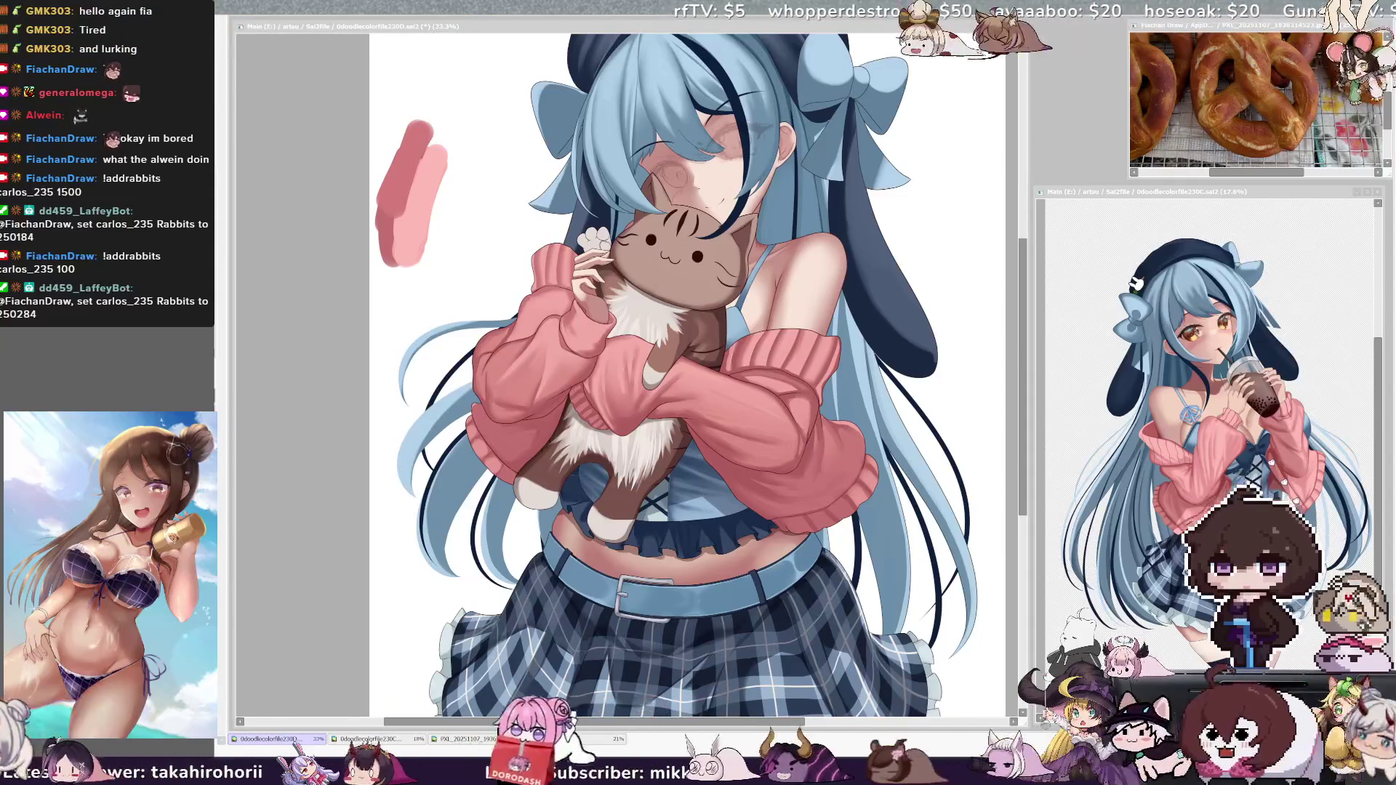
left_click(256, 509)
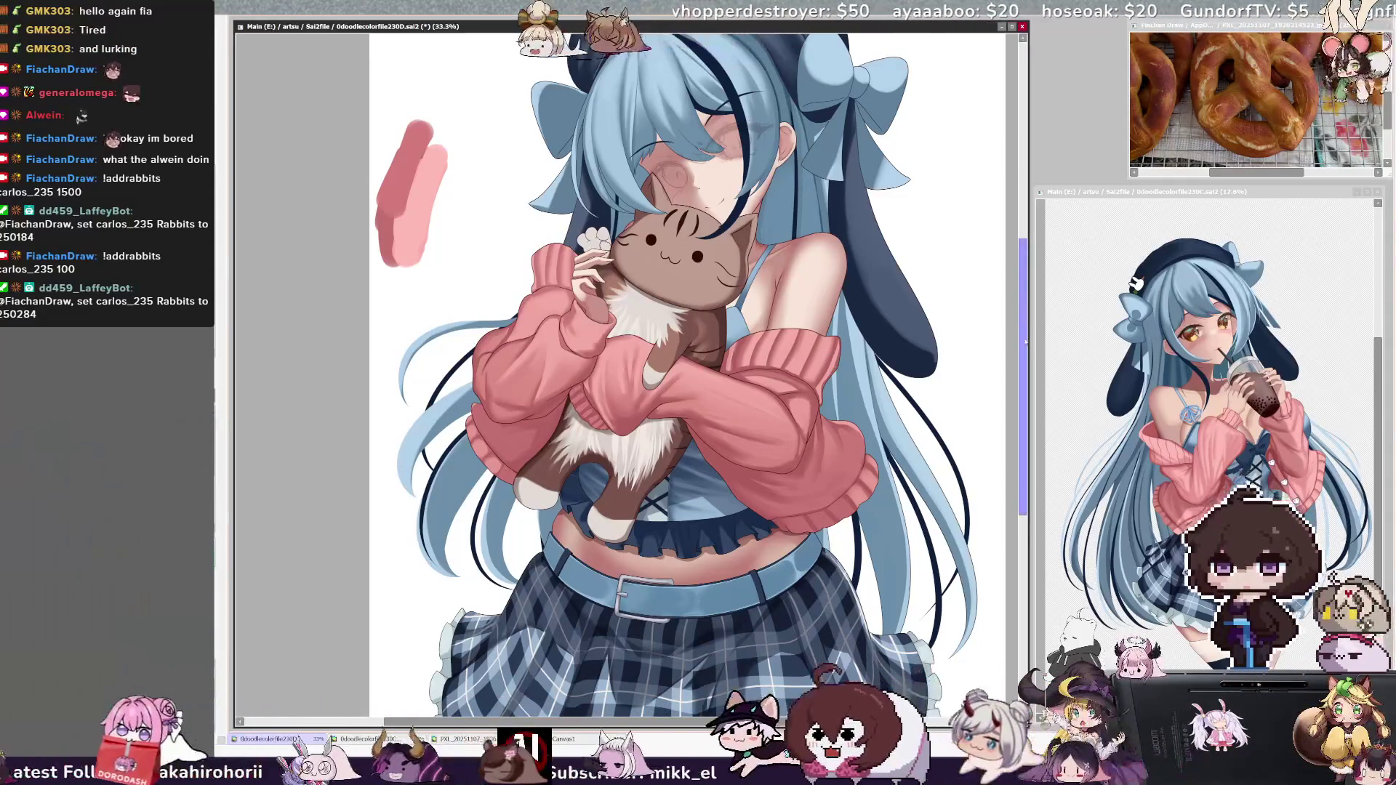
scroll(256, 509, "down", 2)
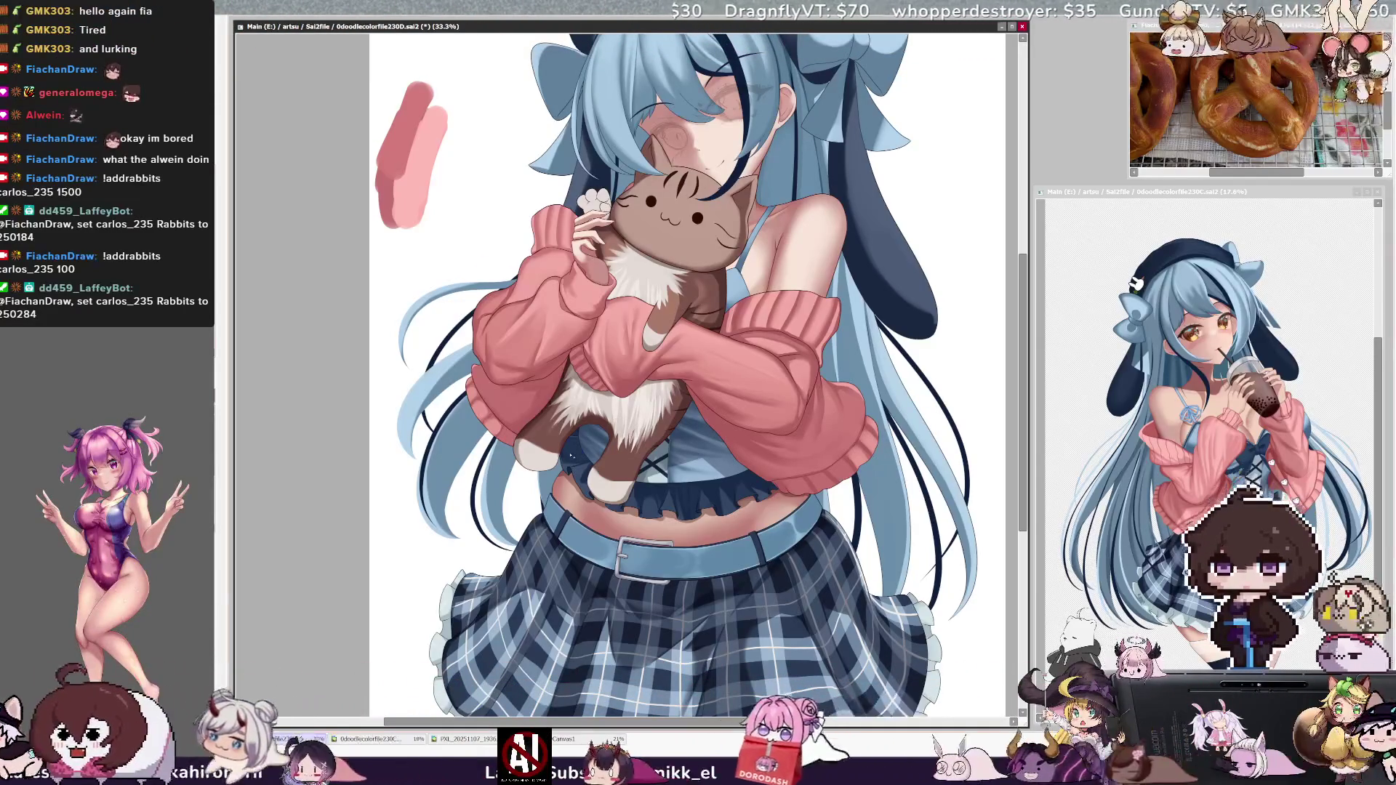
Step: Select the waistband and plaid skirt, extend over its left edge, and invert the selection
left_click(582, 501)
left_click(543, 547)
mouse_move(466, 553)
left_mouse_down()
mouse_move(429, 643)
mouse_move(550, 512)
left_mouse_up()
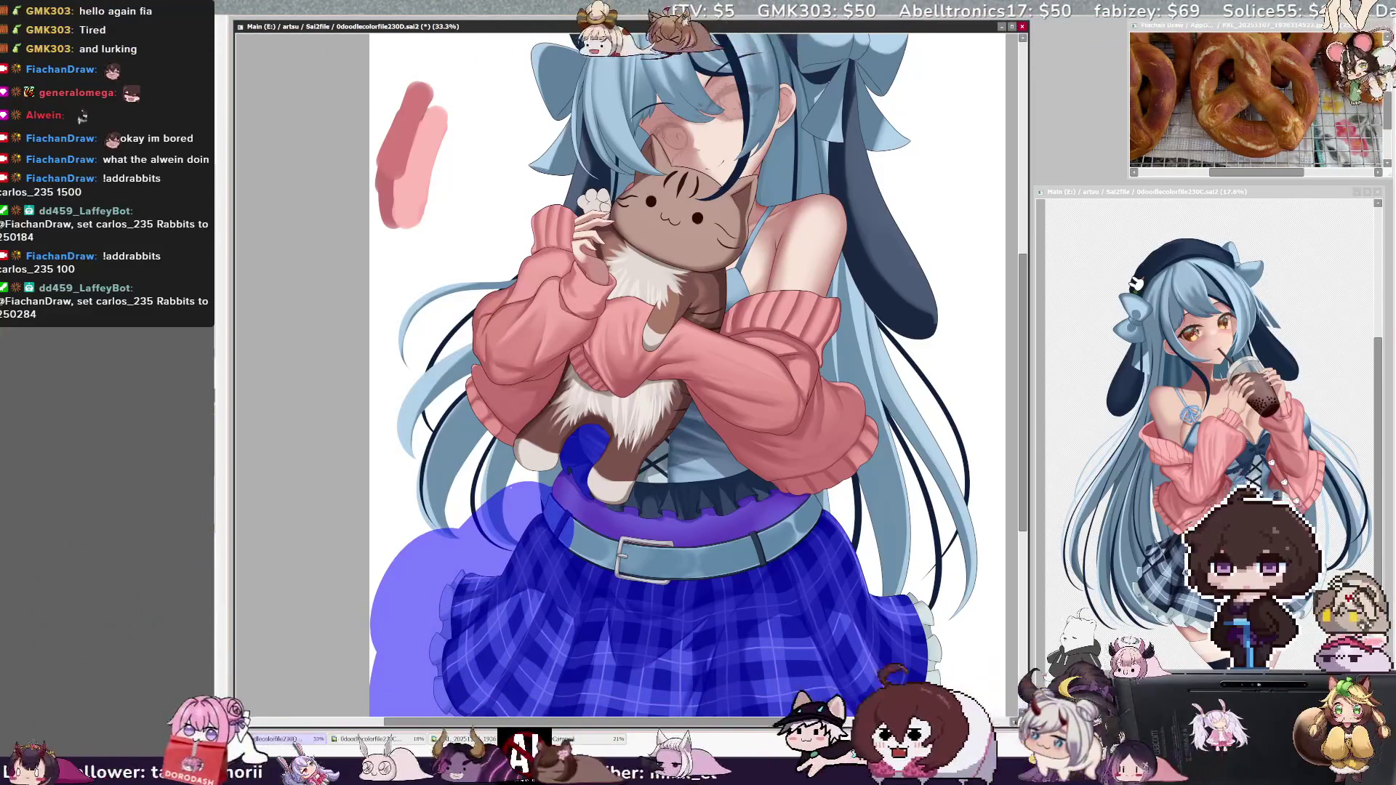
key("ctrl+i")
Step: Paint a brown tail from the cat plush down over the hair toward the skirt
key("b")
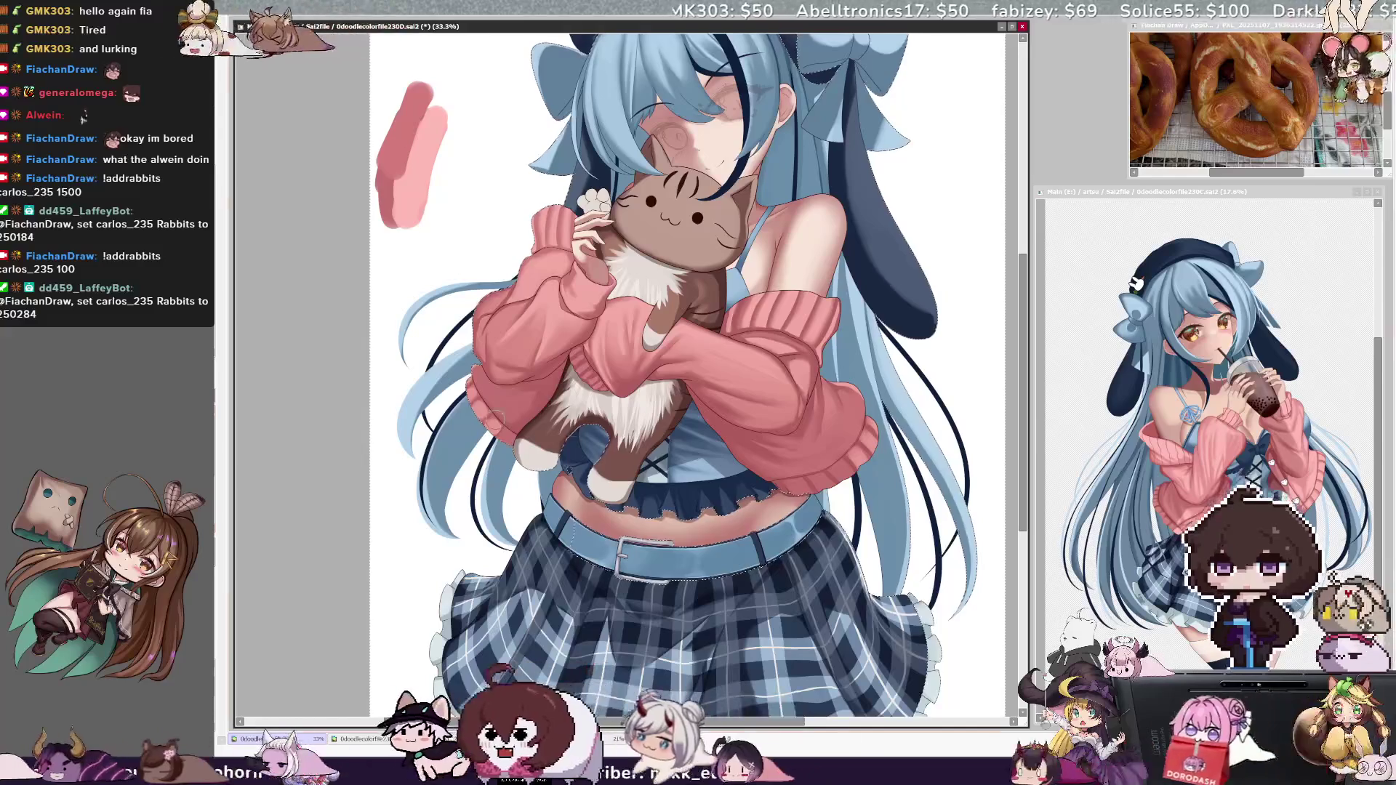
left_click_drag(586, 429, 480, 556)
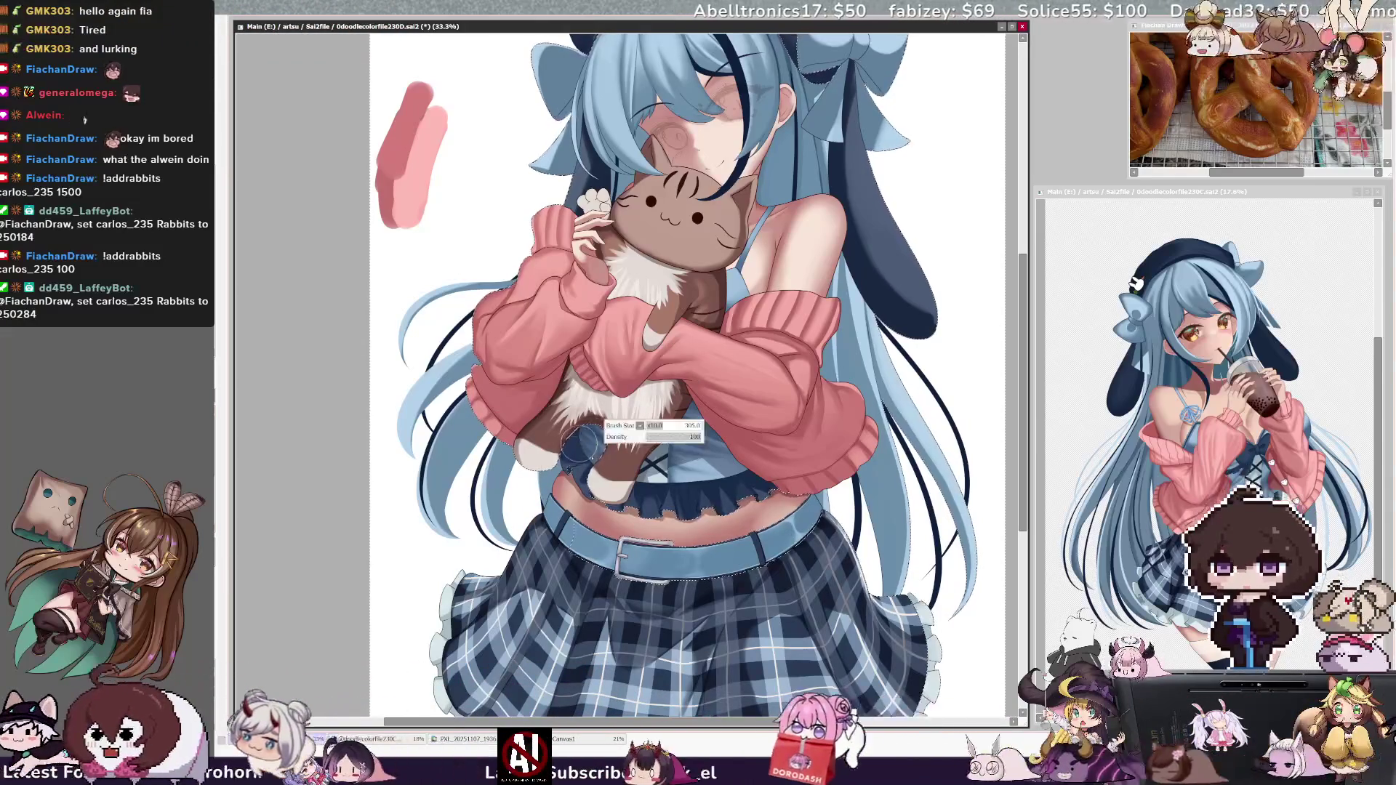
key("s")
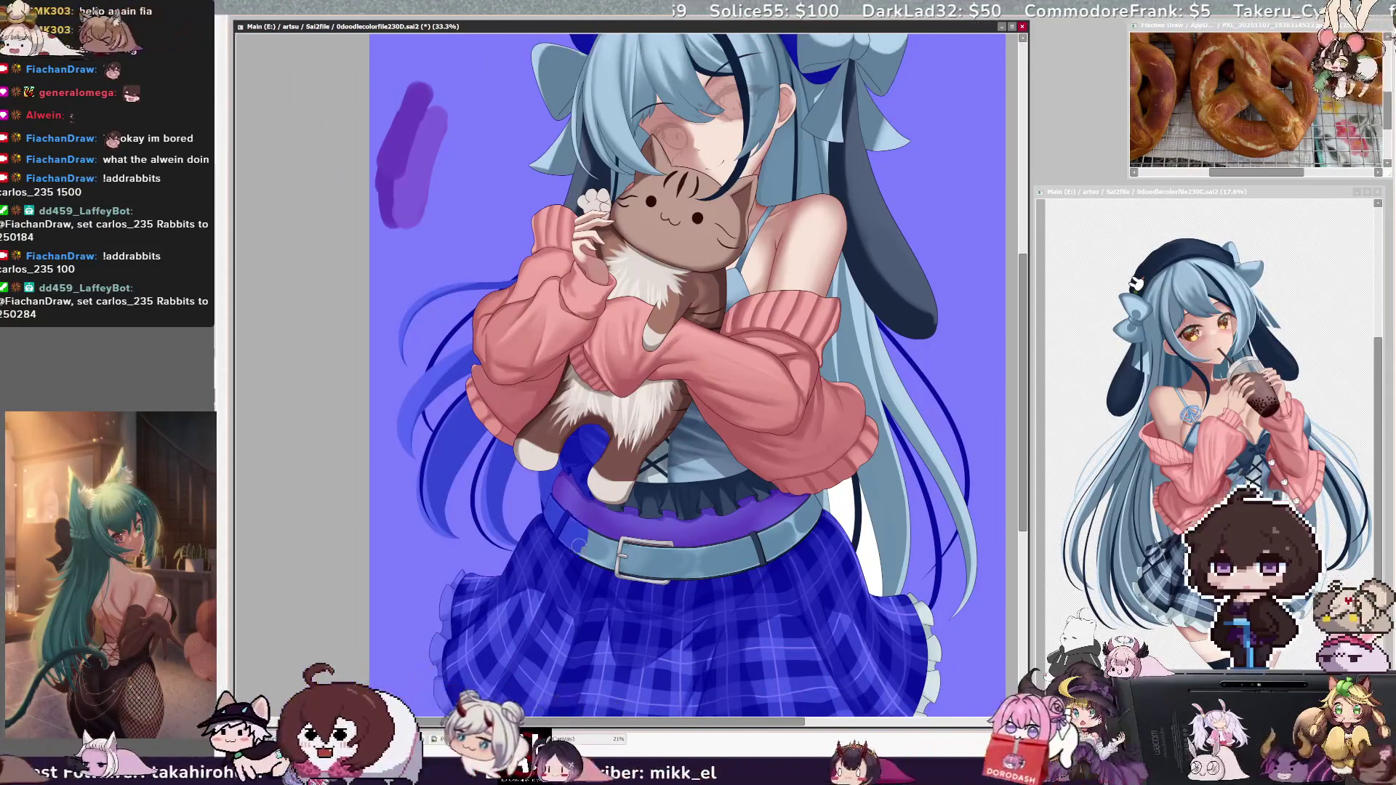
Step: Hide the selection tint and enlarge the brush to 256
key("s")
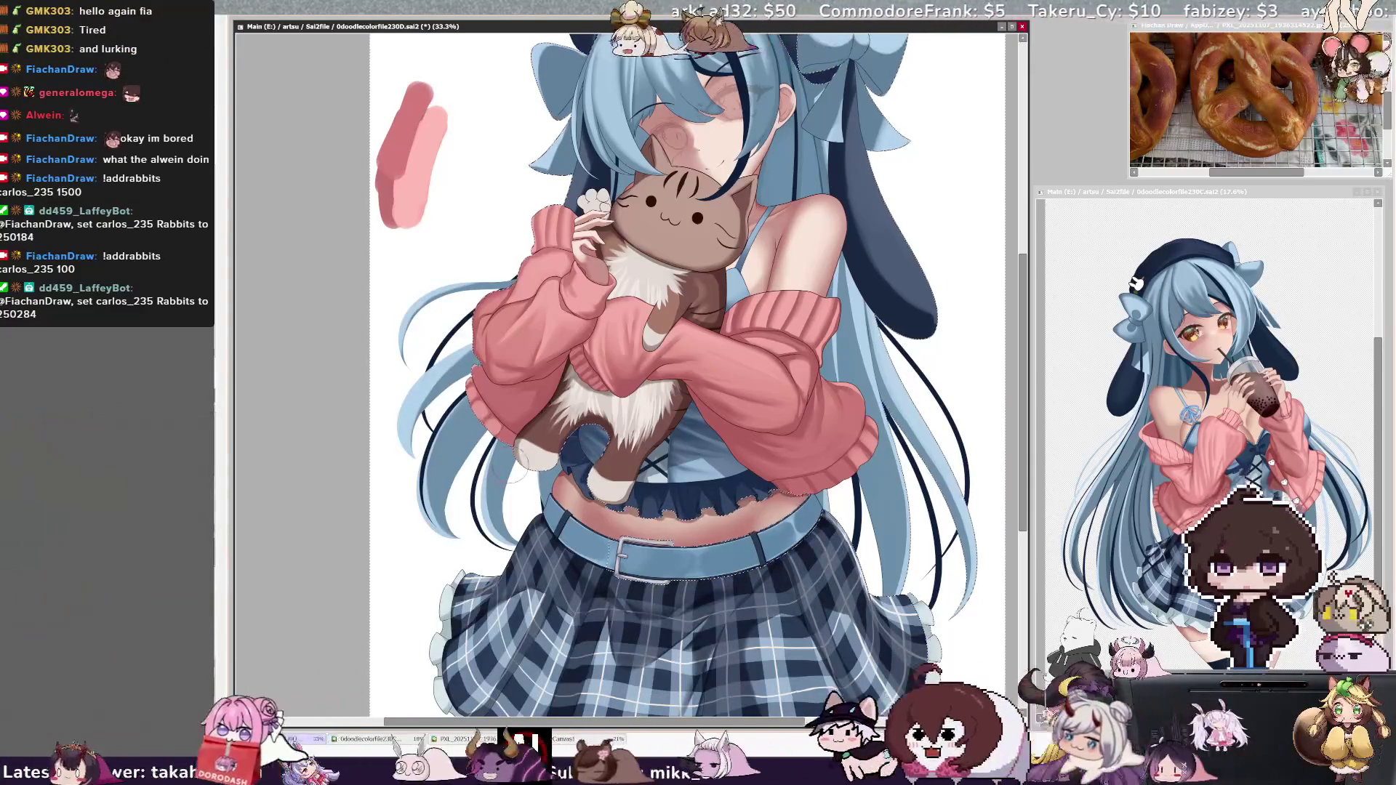
key("bracketright")
key("bracketright")
key("bracketright")
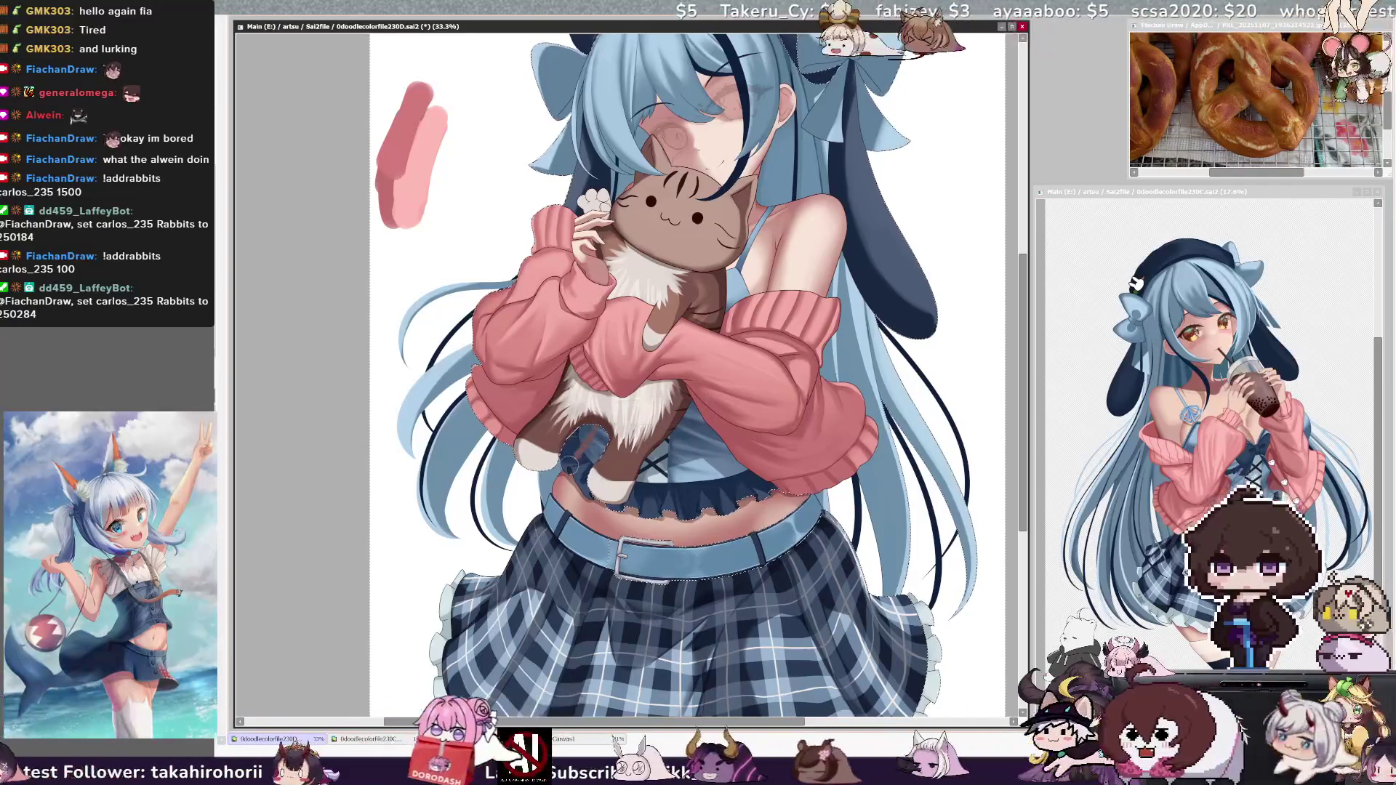
Step: Draw a thin curved brown tail from the cat plush across the belly to the skirt
left_click_drag(527, 520, 471, 640)
left_click_drag(596, 430, 488, 568)
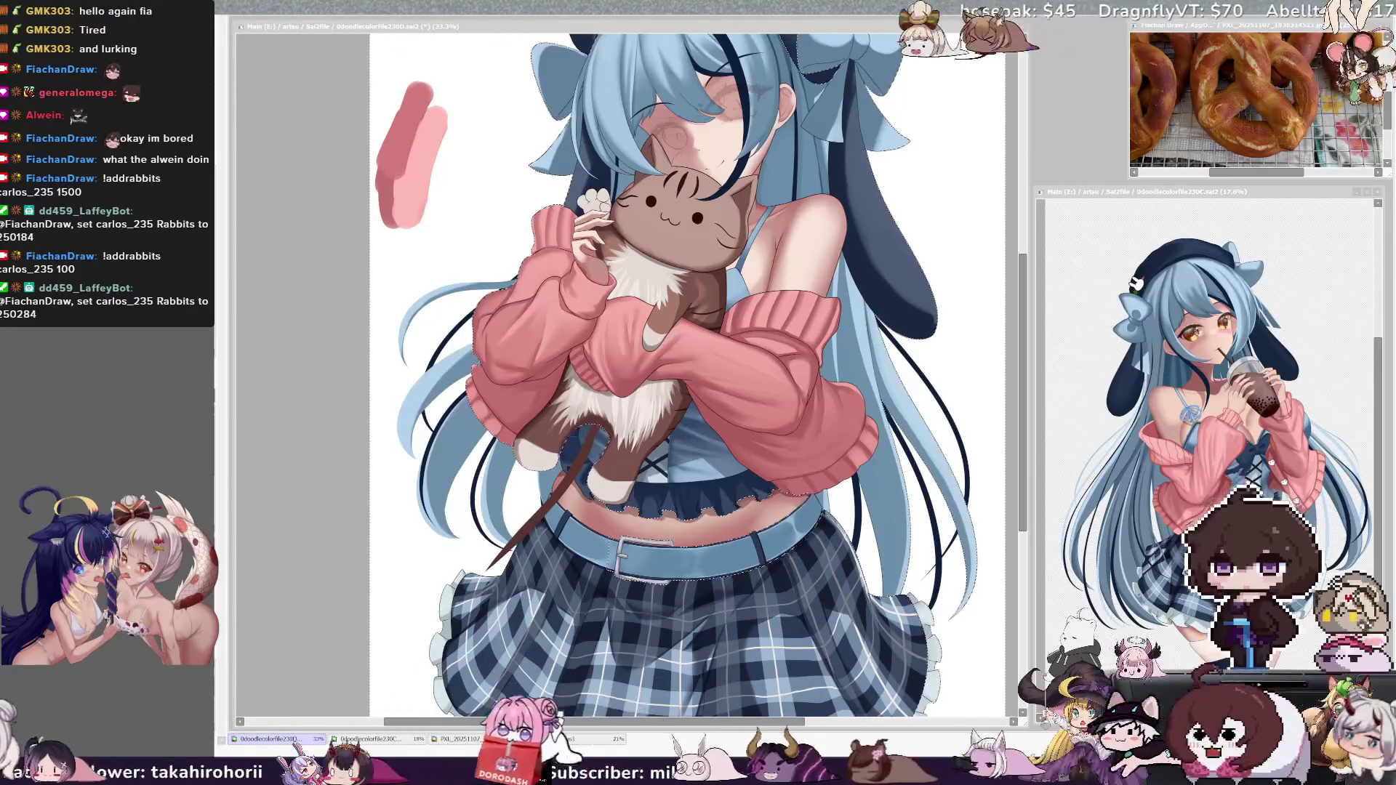
left_click_drag(1023, 307, 1022, 350)
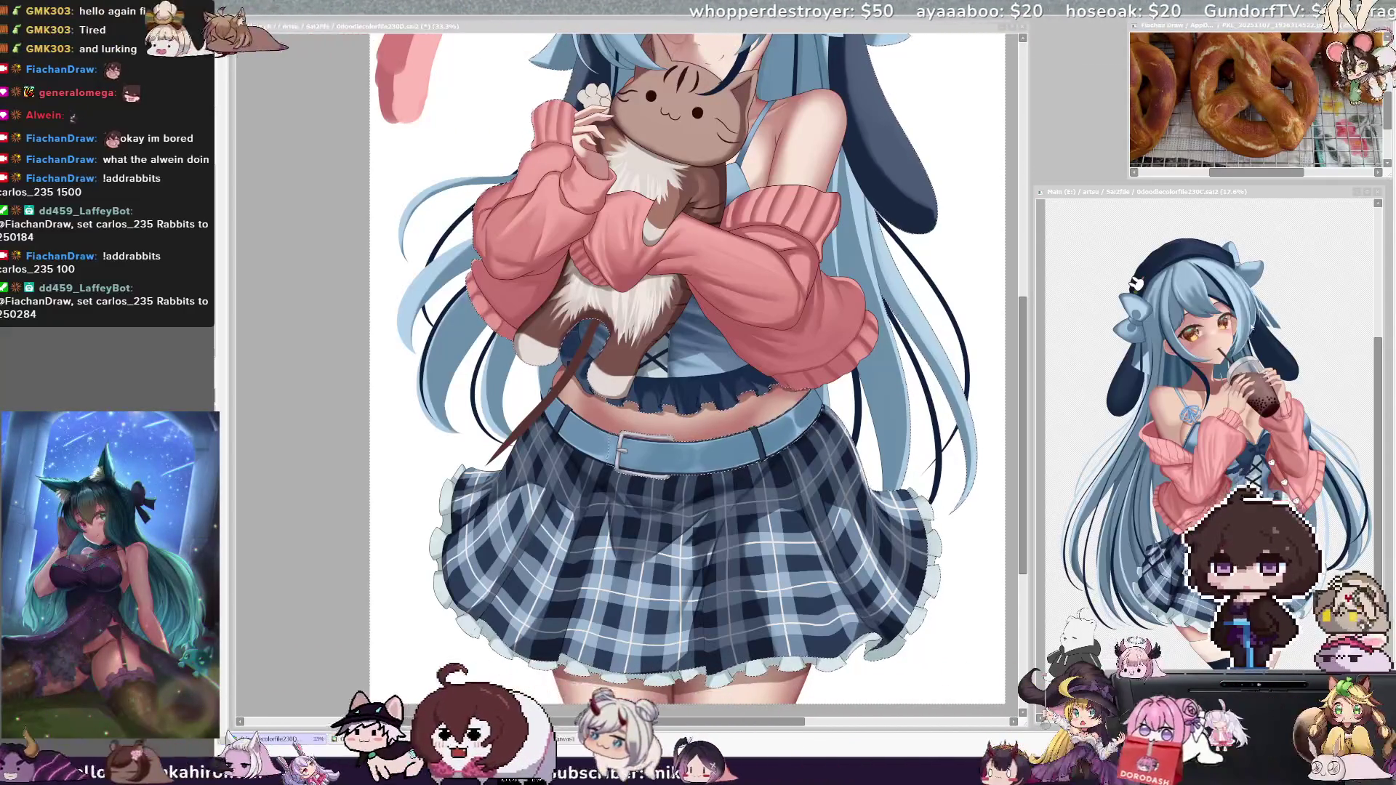
Step: Shrink the 0doodlecolorfile212.png reference window and move it to the right side
key("alt+Tab")
key("alt+Tab")
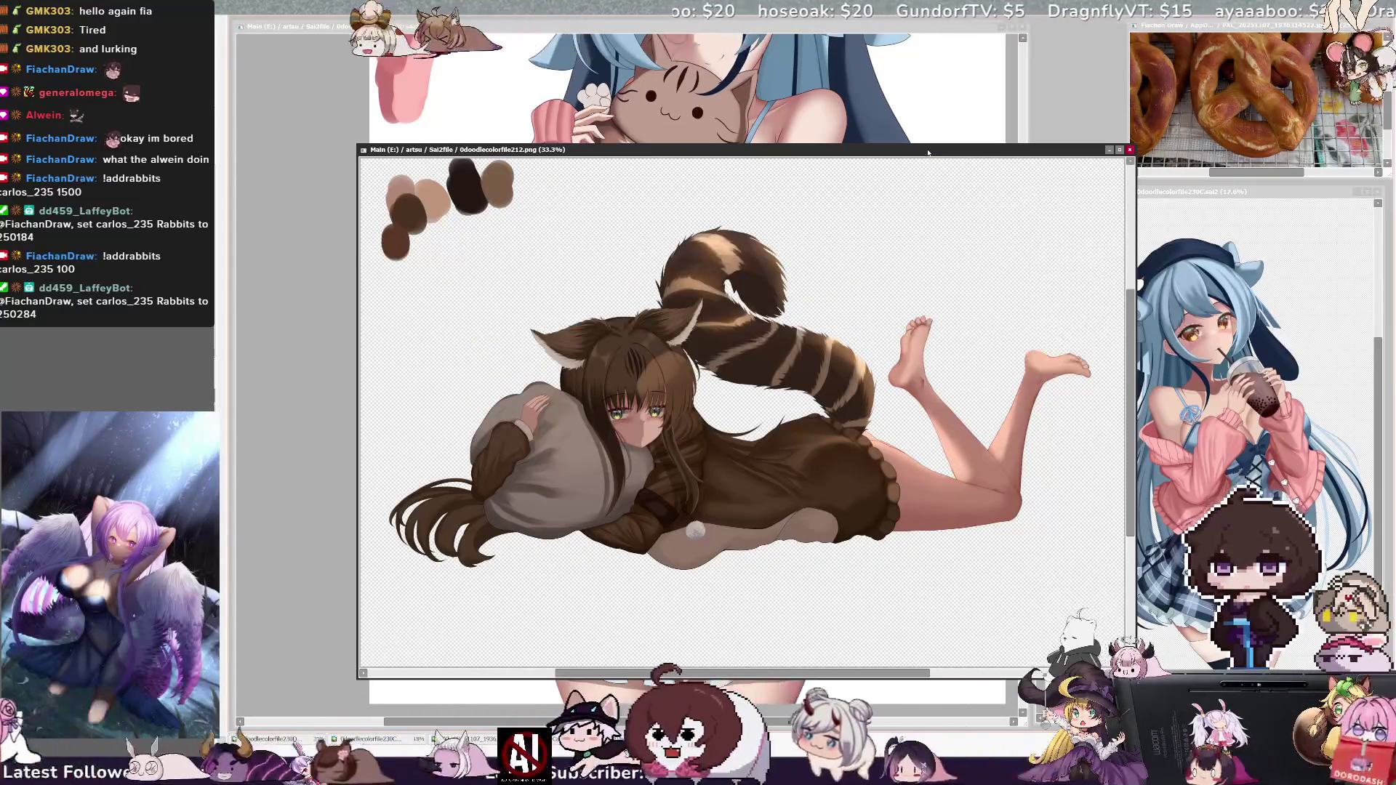
scroll(793, 288, "down", 2)
scroll(1005, 316, "up", 2)
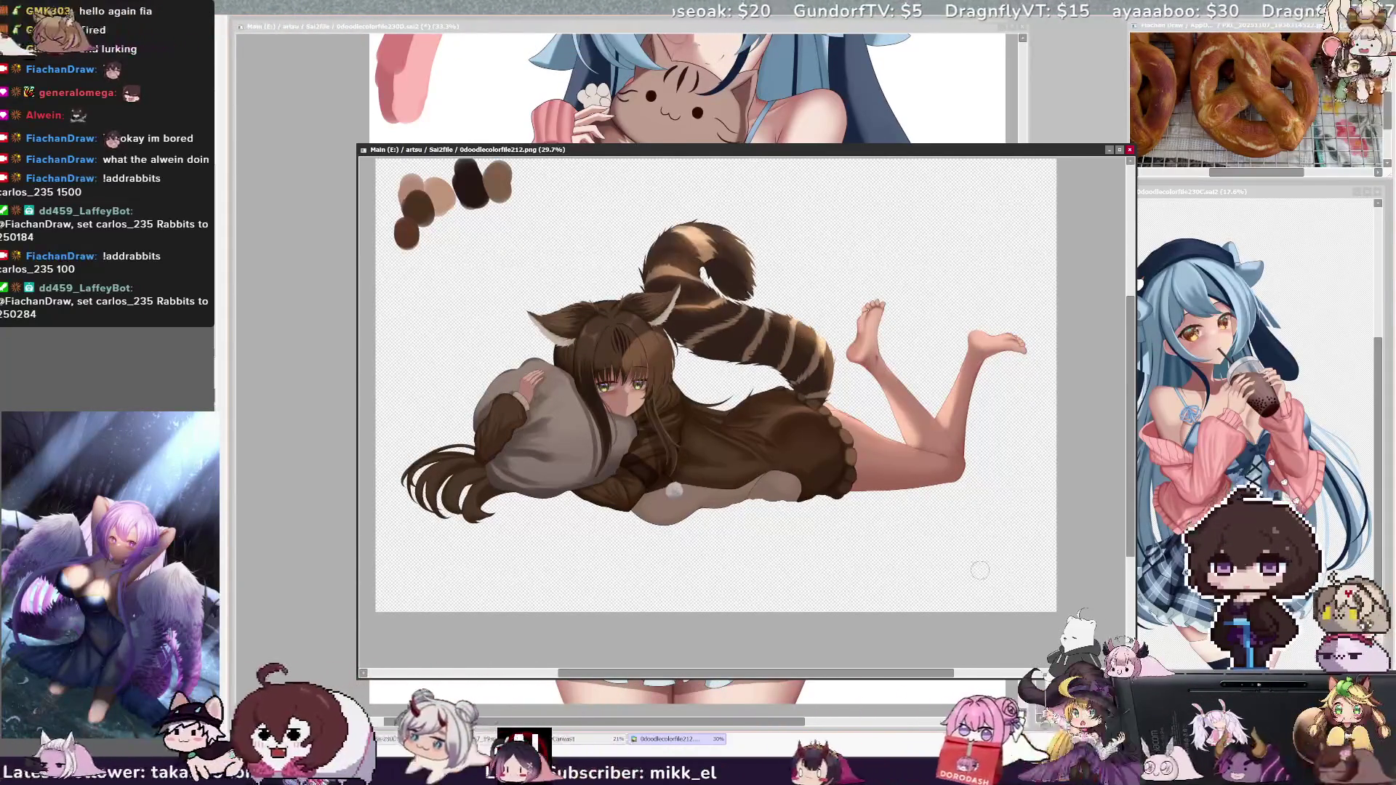
left_click_drag(1134, 679, 883, 504)
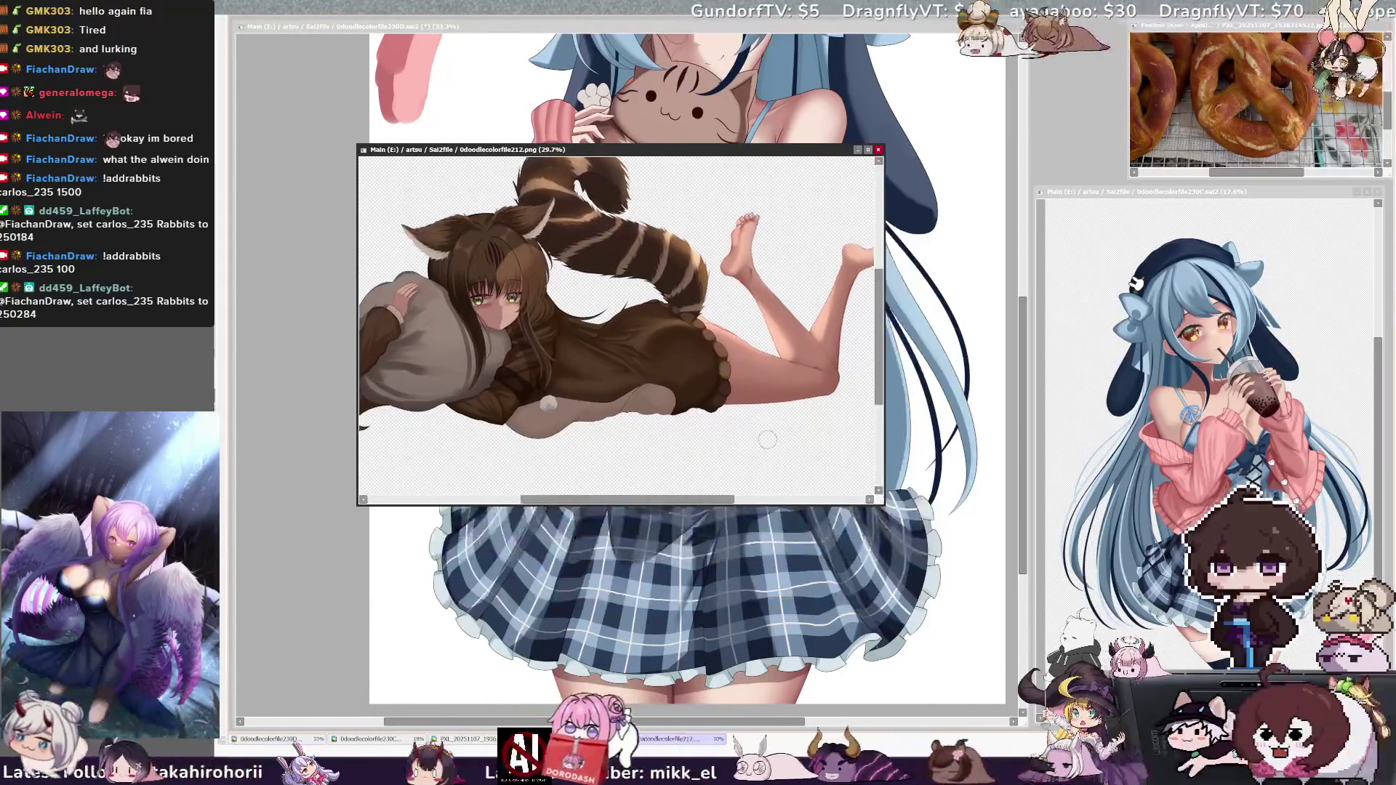
scroll(880, 495, "up", 1)
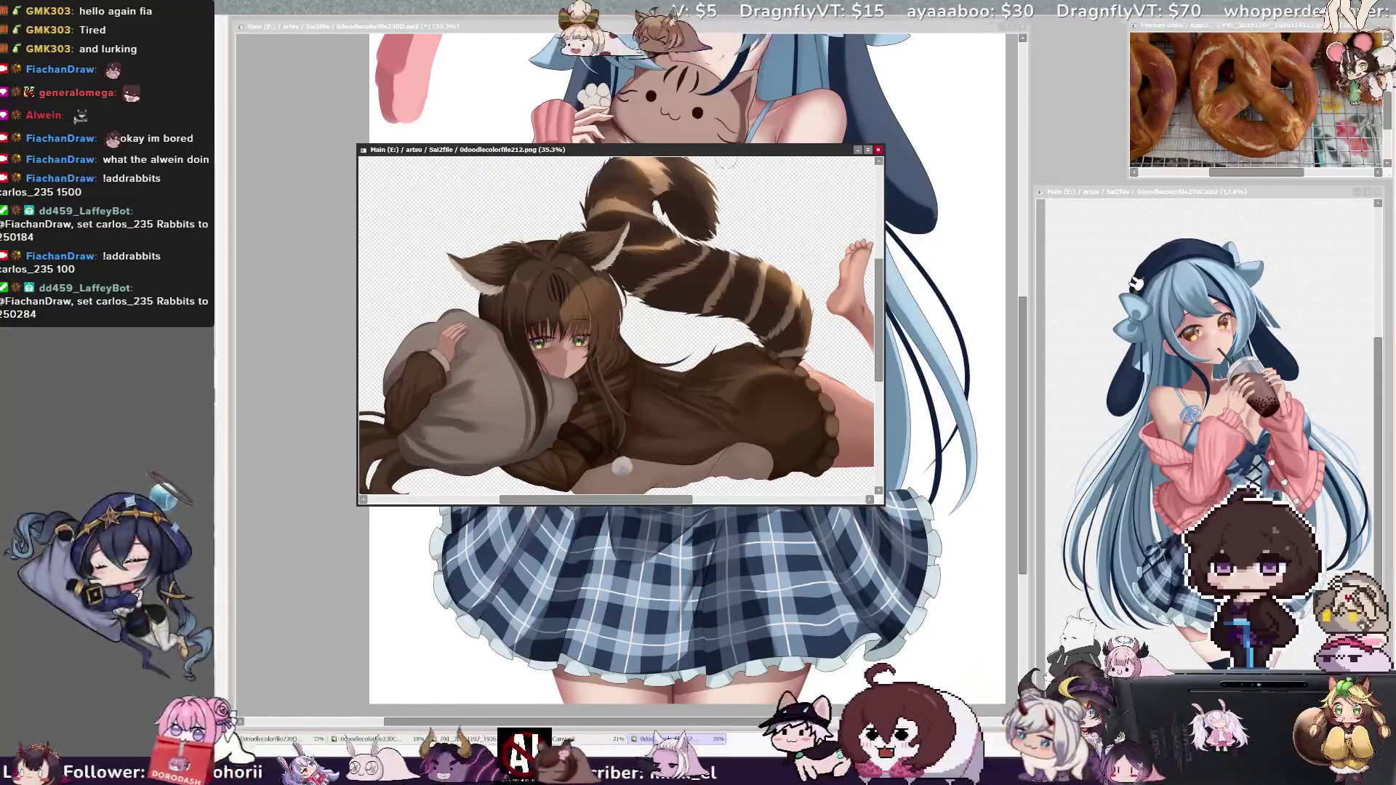
mouse_move(707, 150)
left_mouse_down()
mouse_move(1185, 225)
mouse_move(1192, 251)
mouse_move(1231, 242)
left_mouse_up()
scroll(1138, 419, "down", 1)
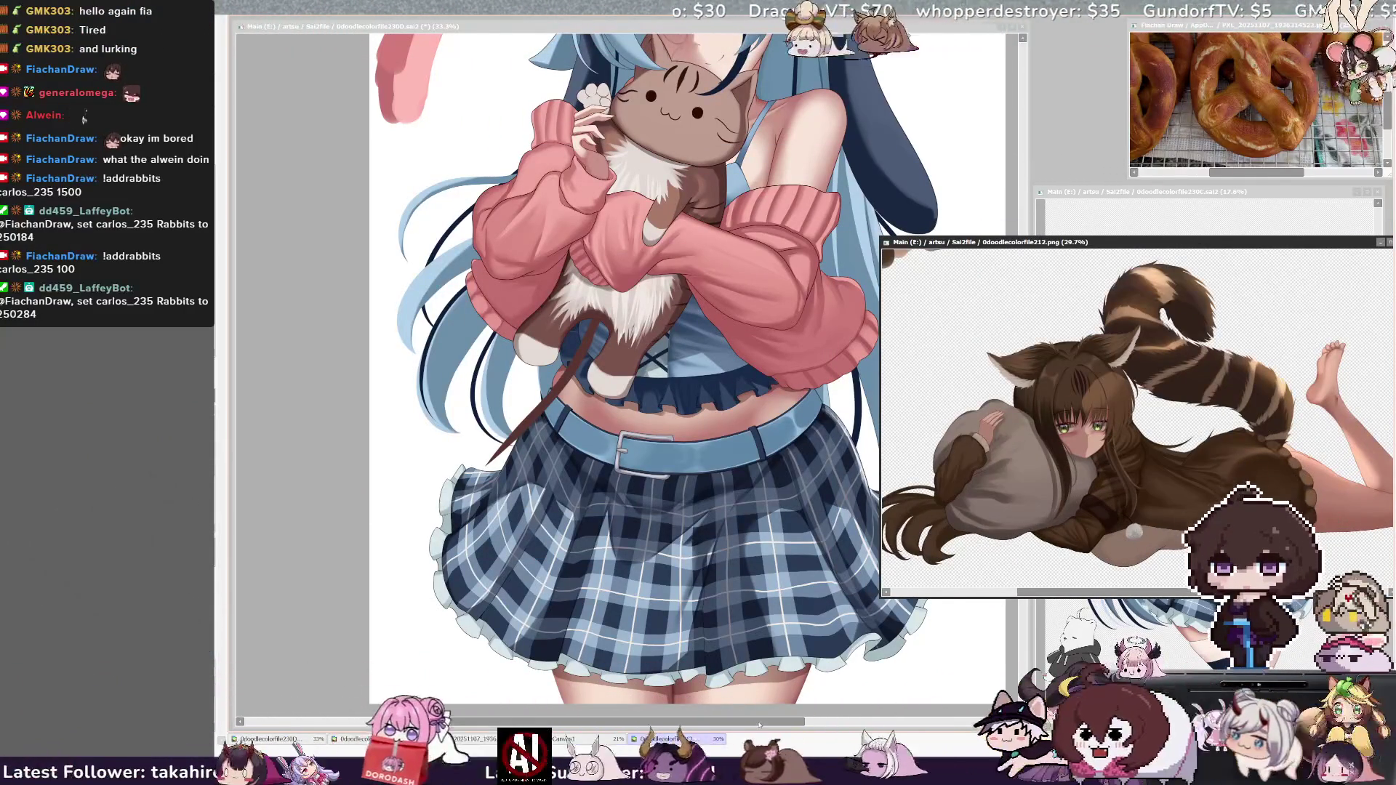
Step: Narrow the main canvas window so the reference stays visible, then resume the drawing
left_click(625, 26)
left_click_drag(1029, 363, 940, 363)
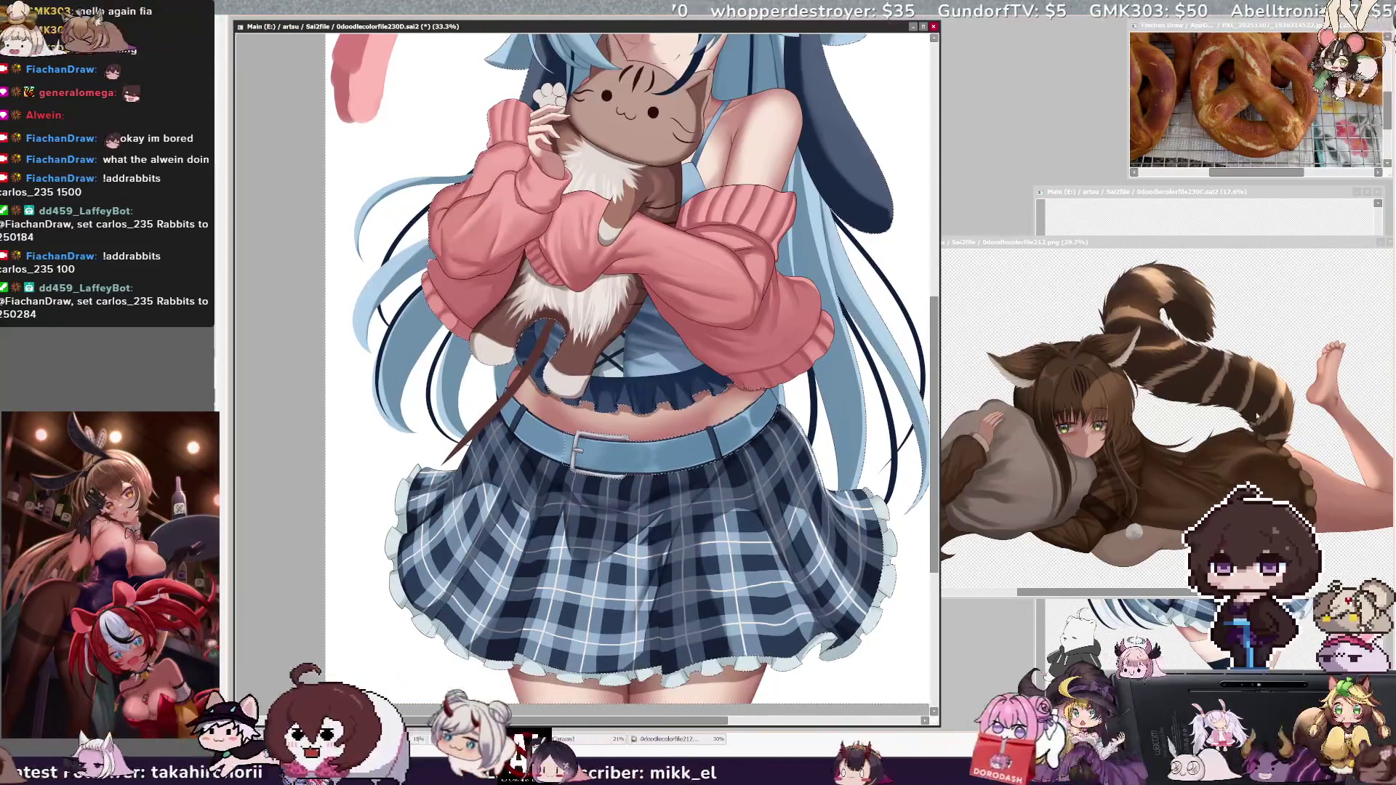
left_click(1287, 246)
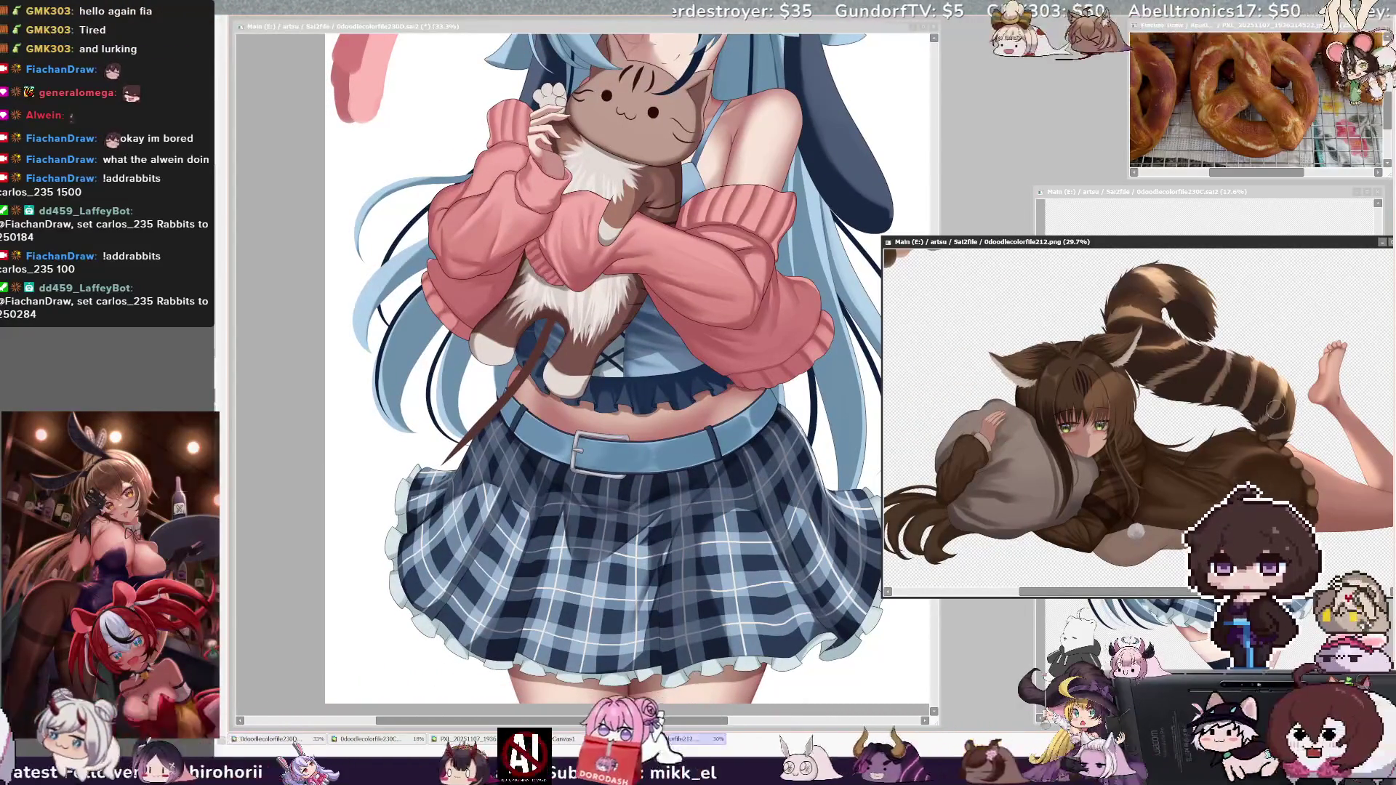
key("ctrl+Tab")
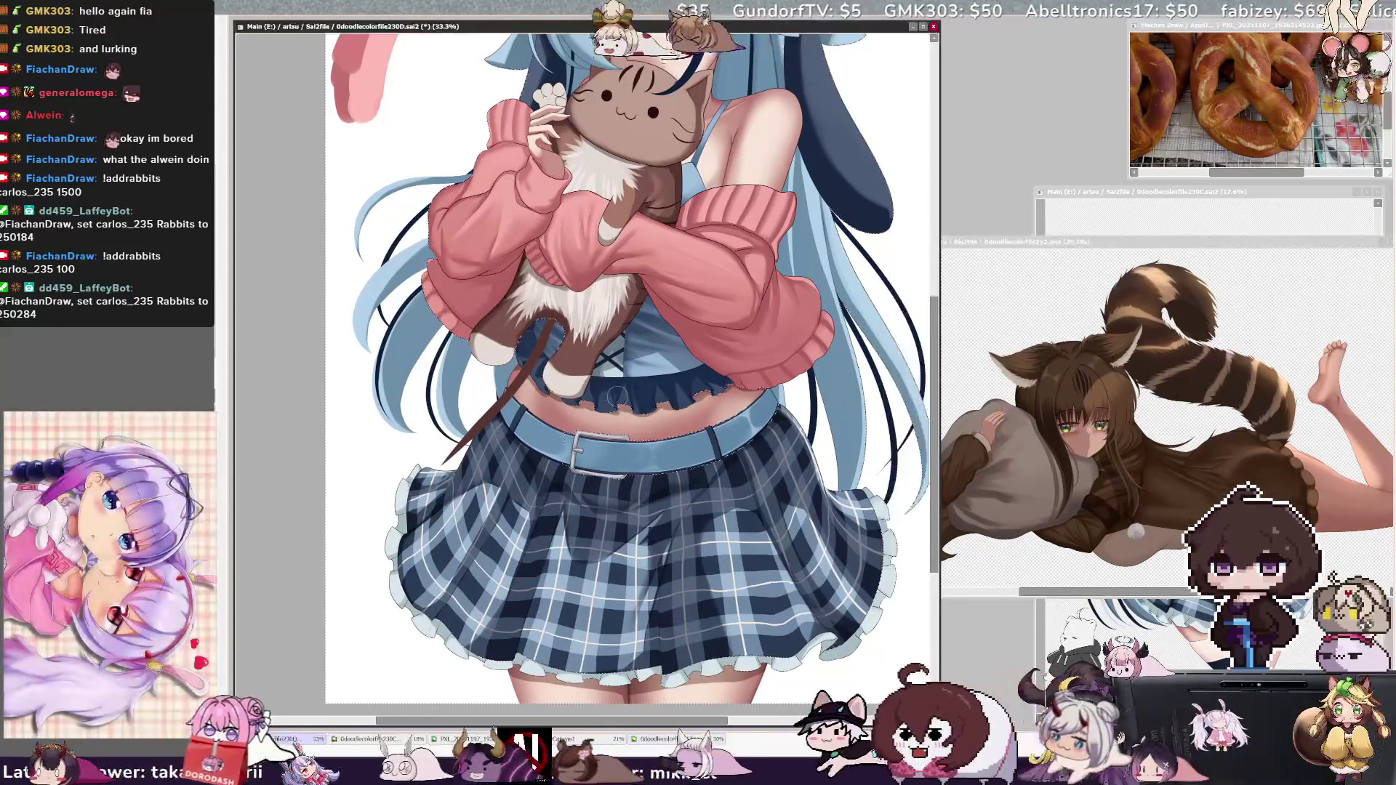
Step: Draw a longer brown tail past the skirt hem, zoom out, rotate the view, then thicken it
left_click_drag(473, 418, 382, 614)
key("minus")
key("Delete")
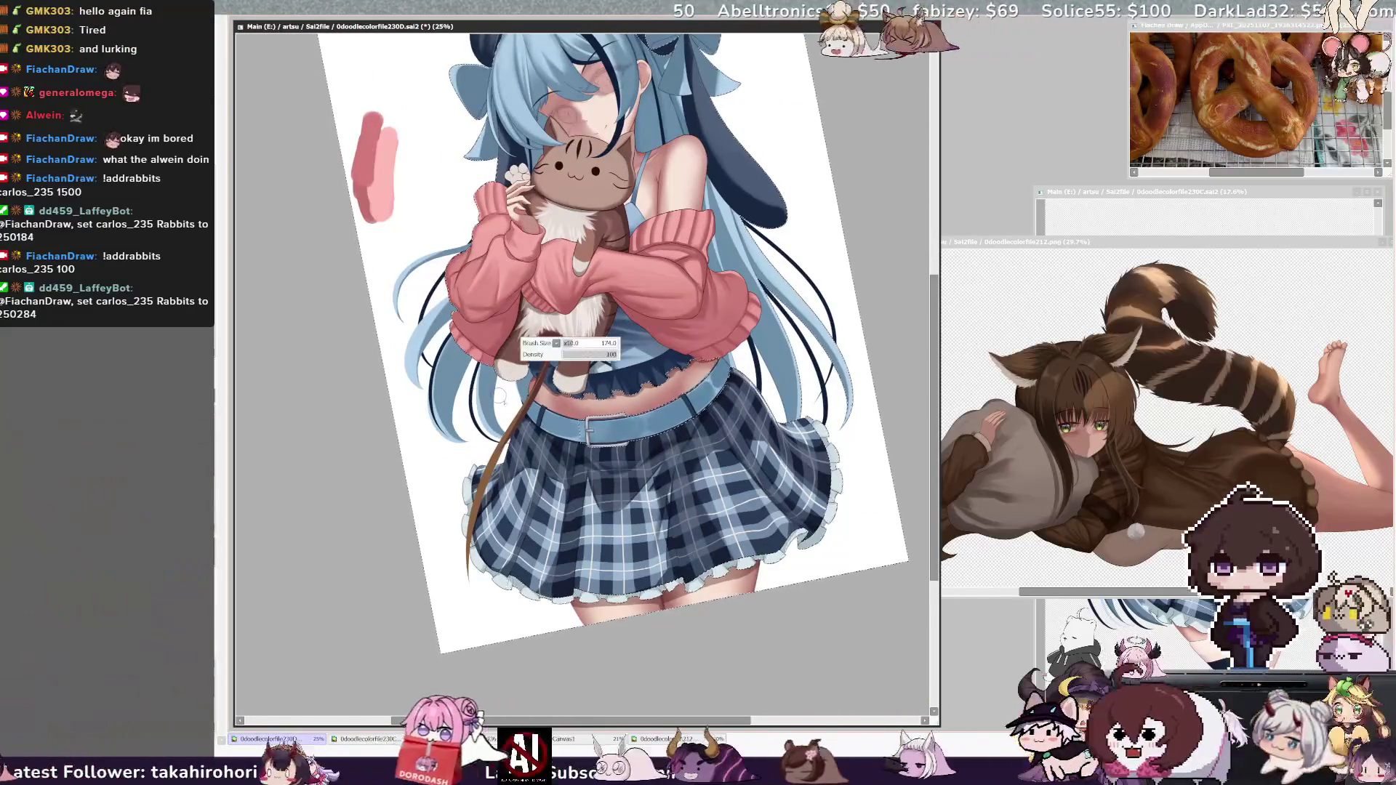
left_click_drag(545, 350, 461, 563)
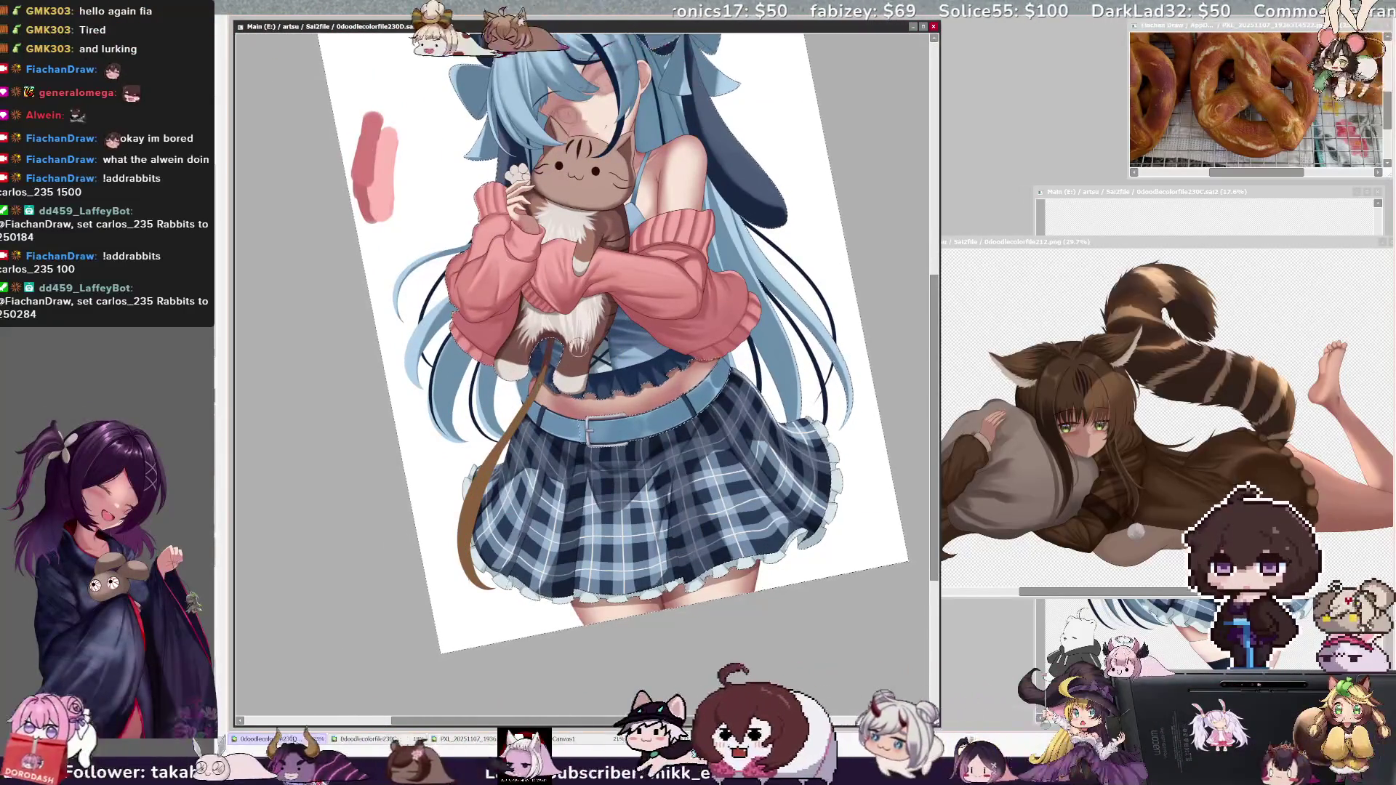
Step: Repaint the tail darker brown, widening it along the skirt's left side and smoothing its lower edge
mouse_move(501, 437)
left_mouse_down()
mouse_move(466, 520)
mouse_move(493, 475)
left_mouse_up()
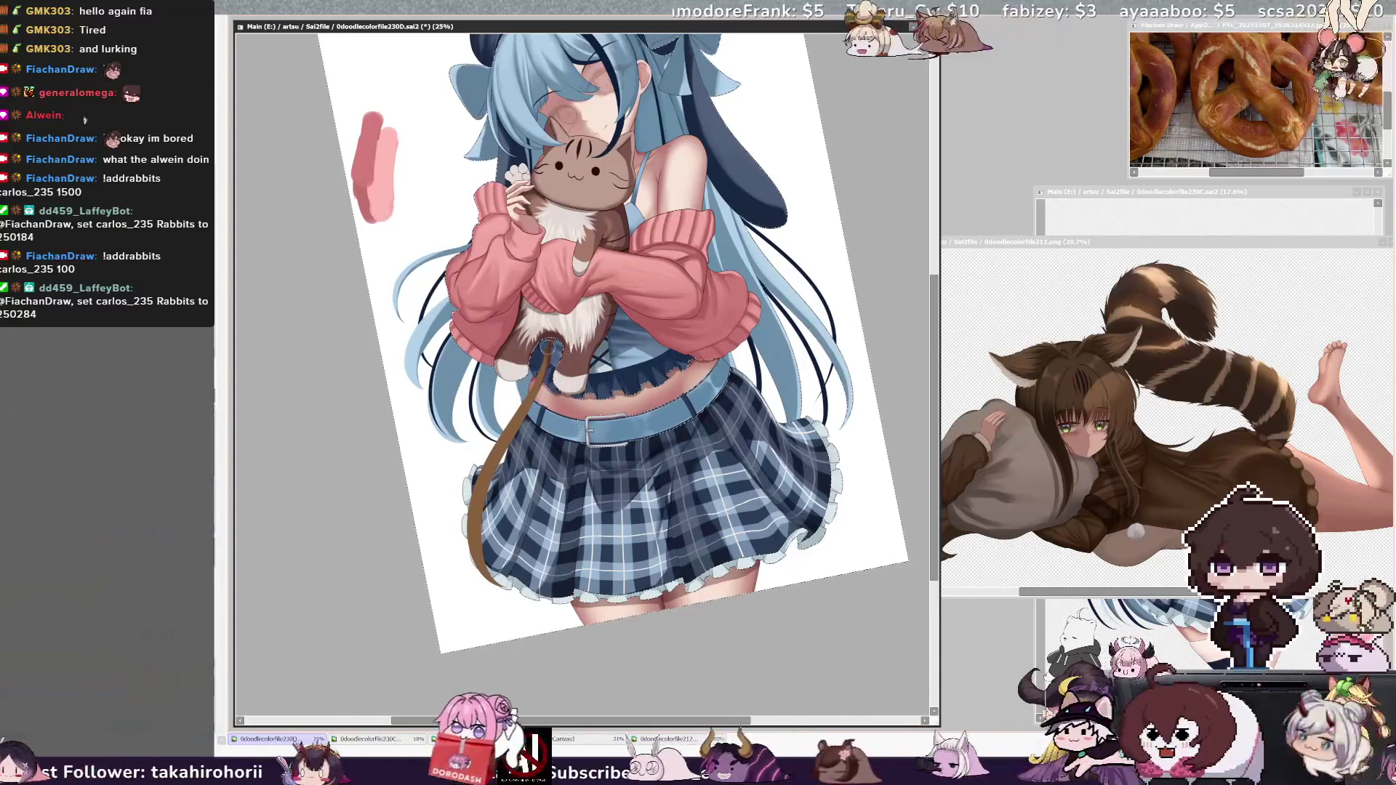
left_click_drag(509, 425, 469, 520)
left_click_drag(483, 457, 469, 475)
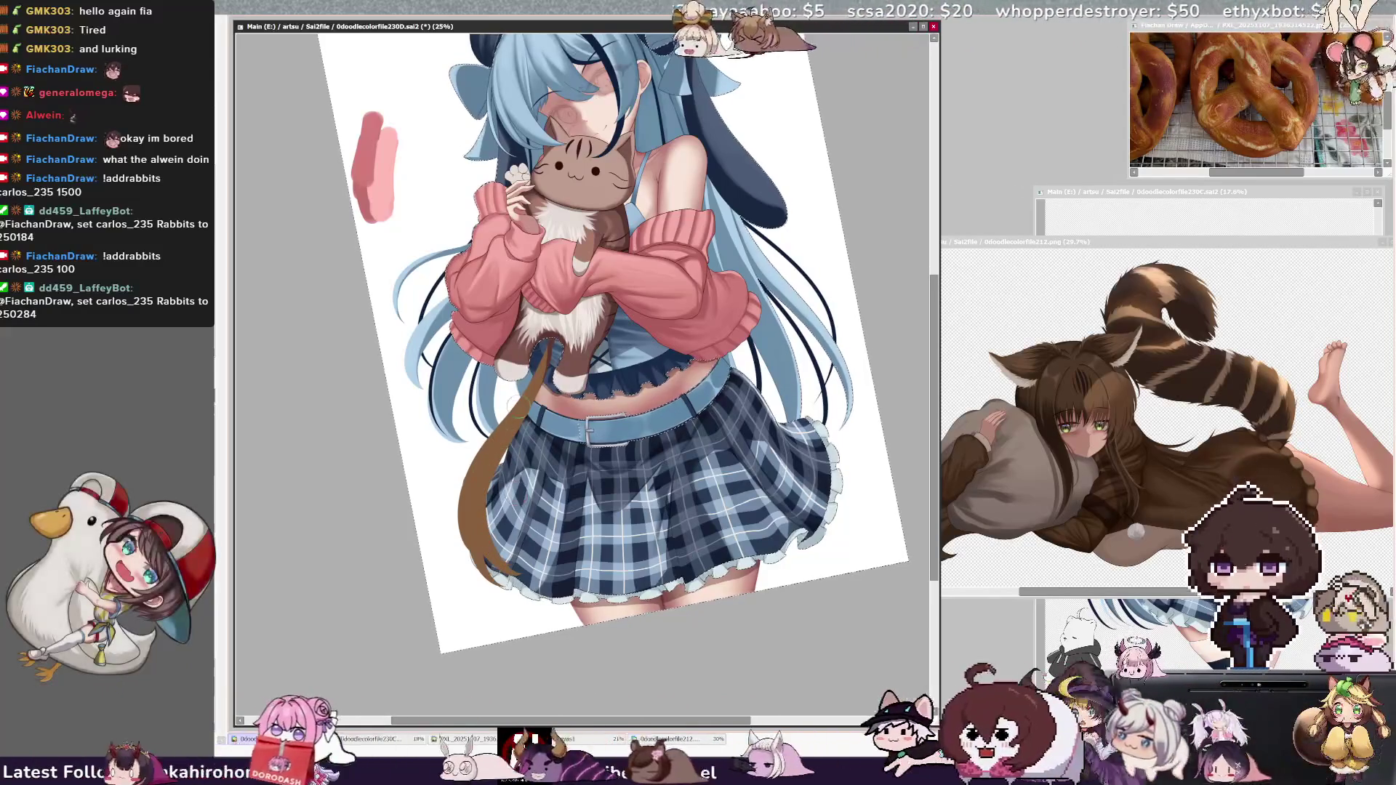
mouse_move(481, 527)
left_mouse_down()
mouse_move(466, 575)
mouse_move(513, 590)
left_mouse_up()
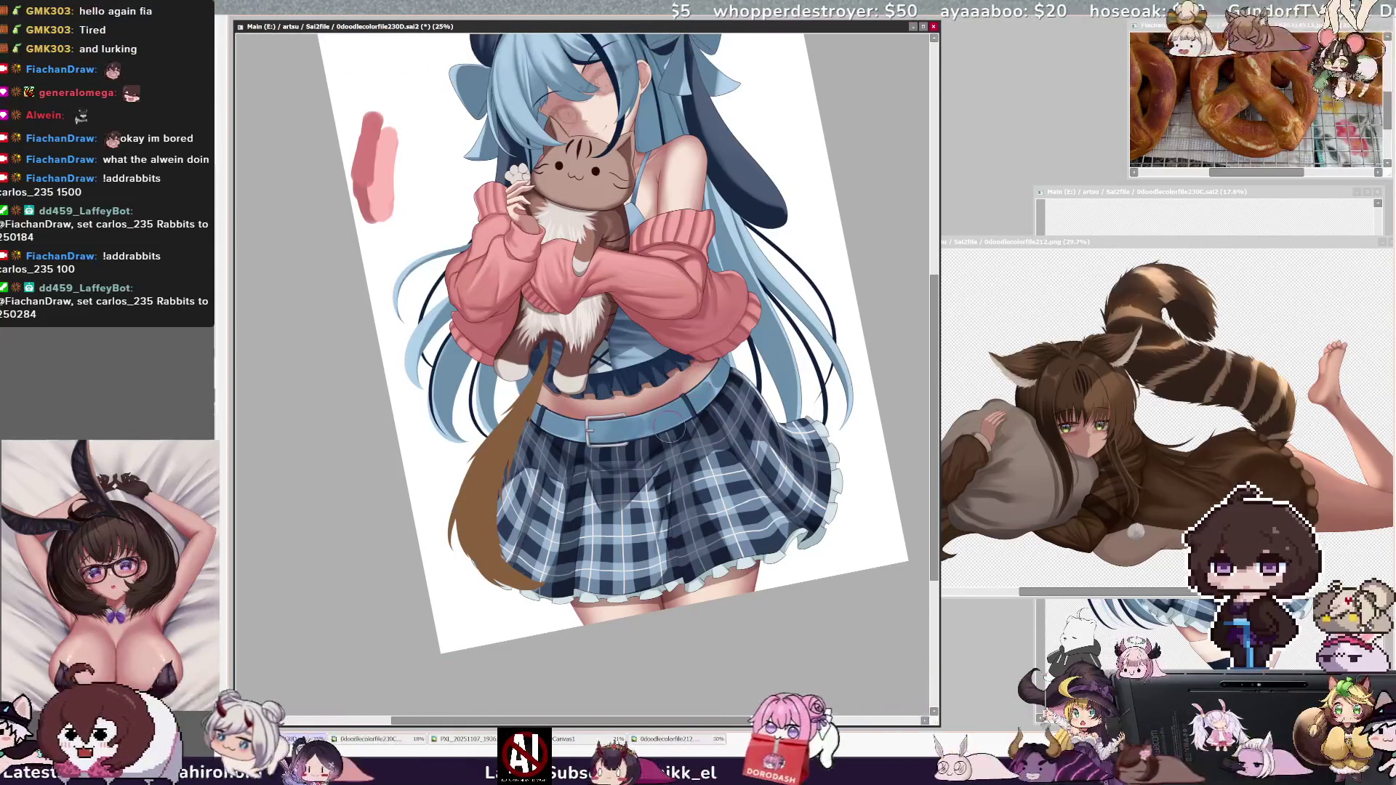
left_click_drag(723, 720, 748, 676)
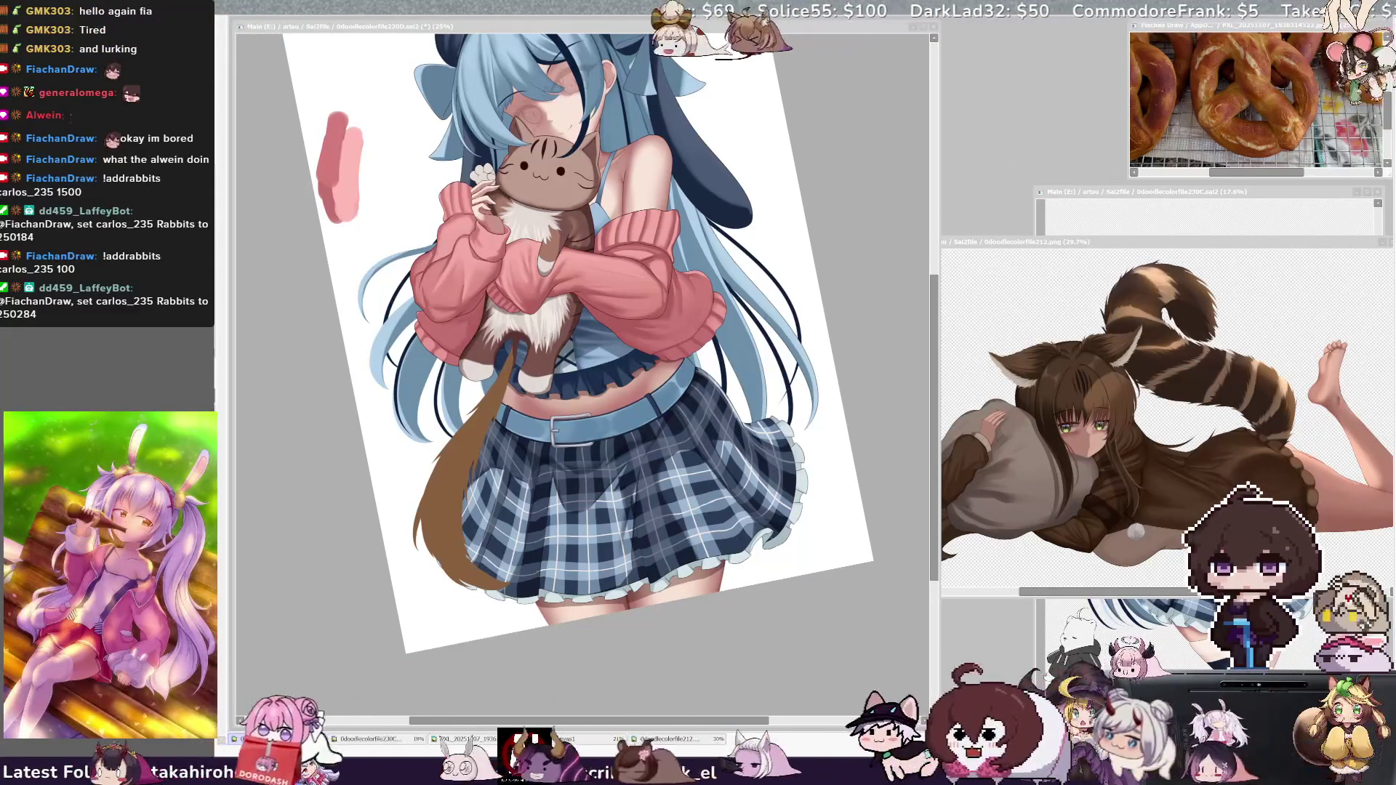
Step: Ctrl-click the skirt and tail to pick the CatTail layer, then scroll up to the beret
left_click(509, 26)
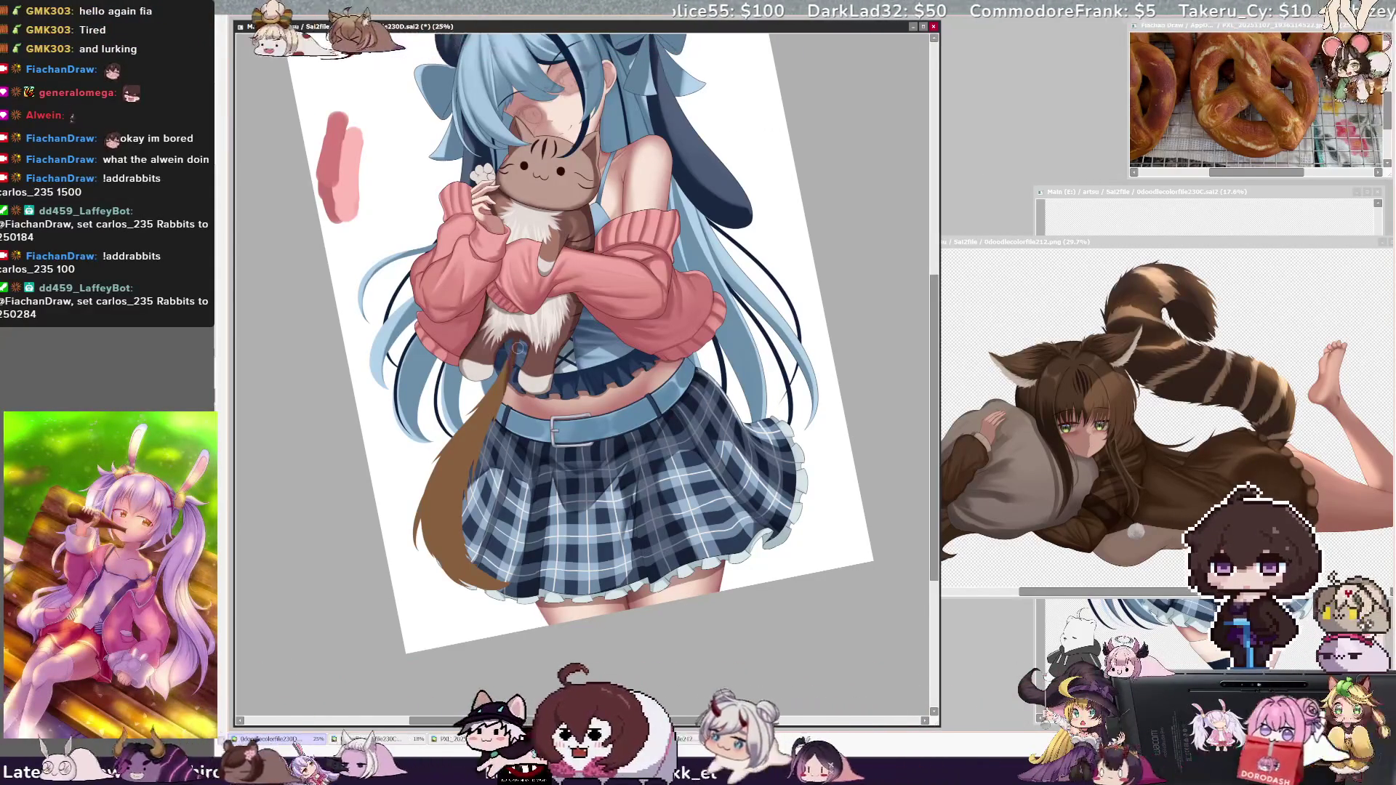
left_click(499, 447, "ctrl+shift")
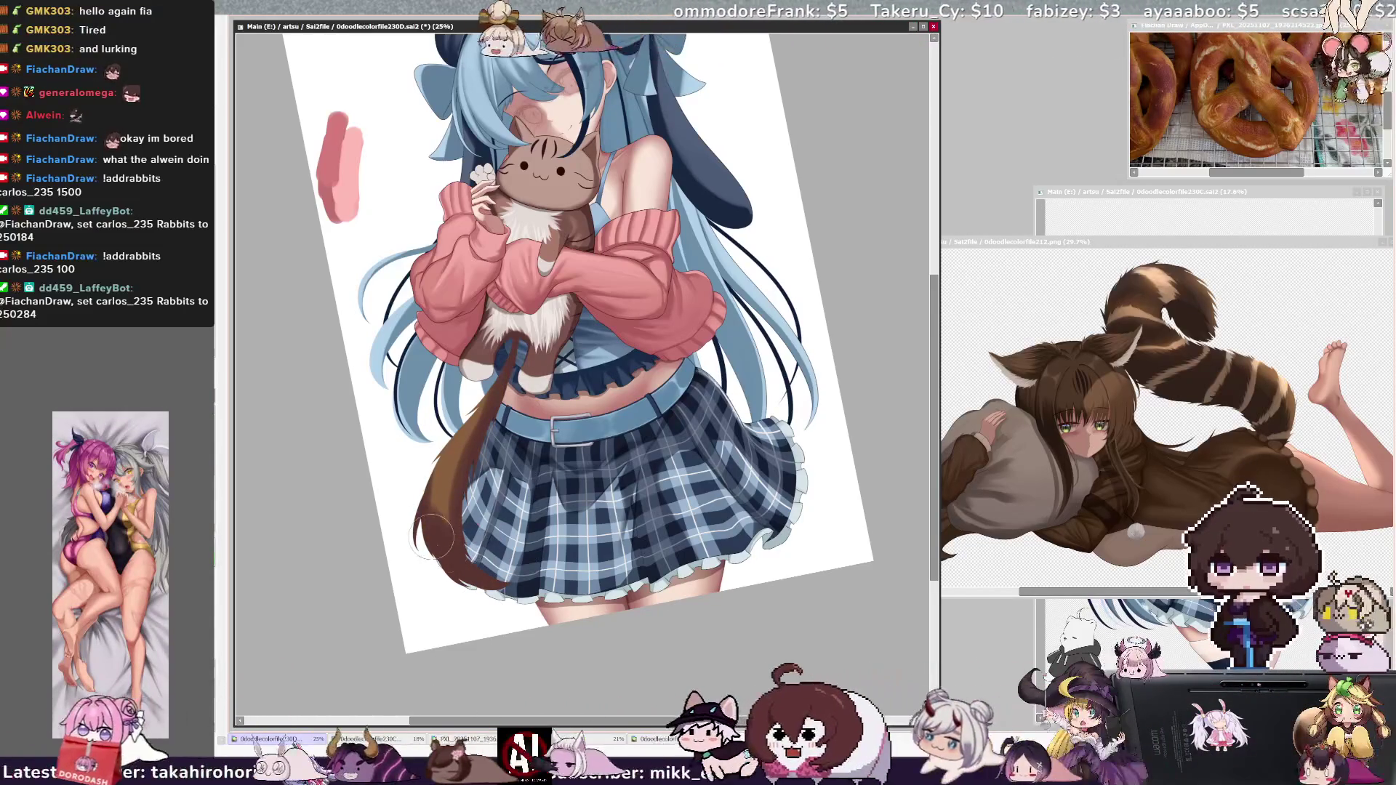
left_click(476, 433, "ctrl+shift")
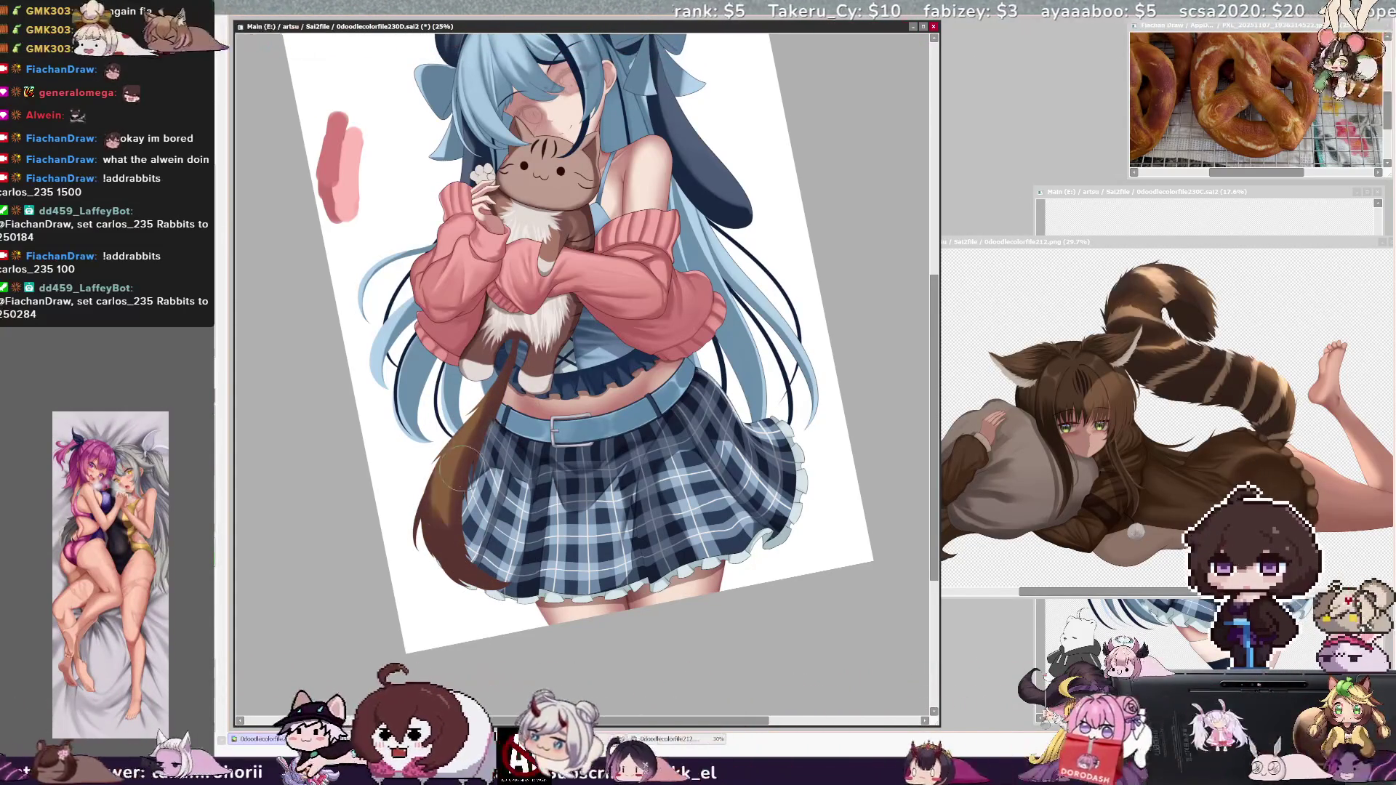
left_click(449, 481, "ctrl+shift")
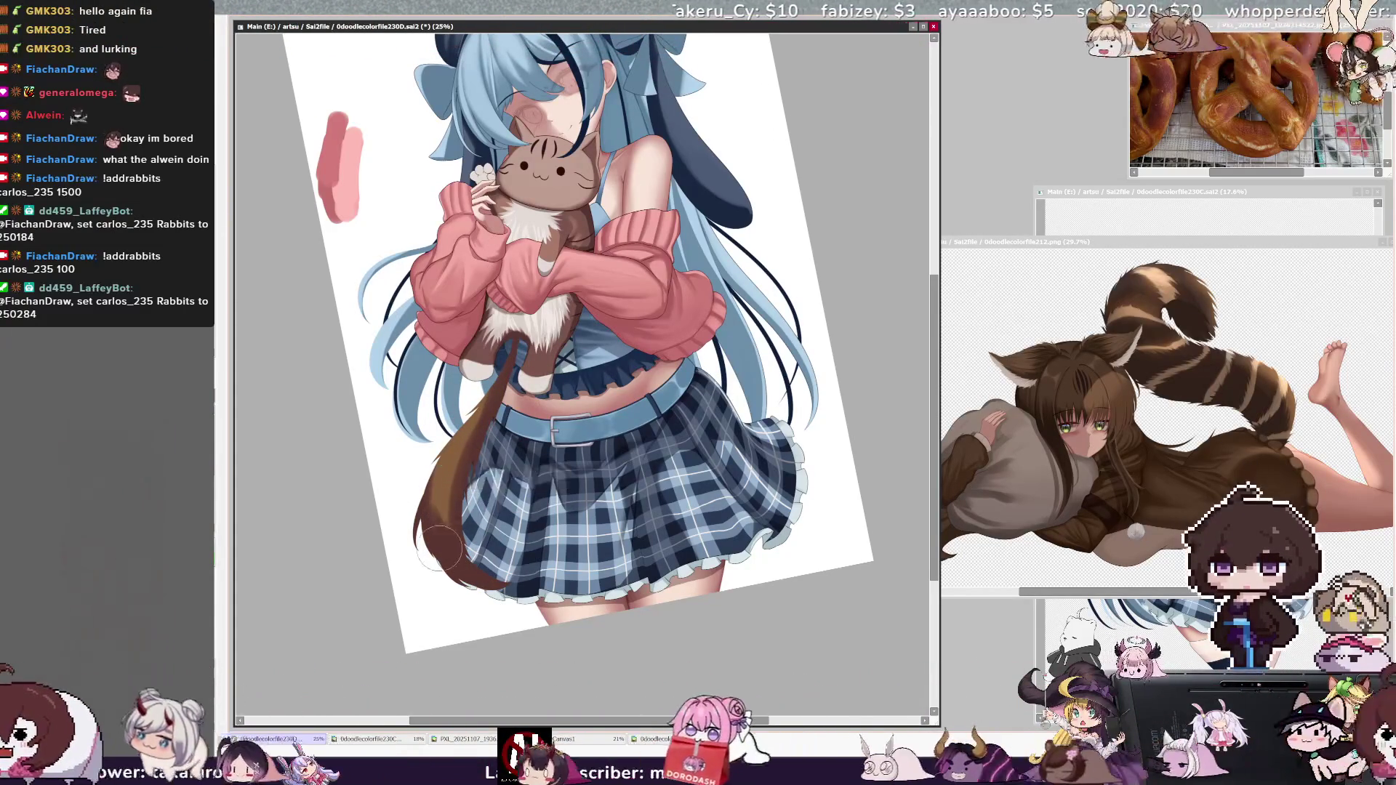
mouse_move(934, 324)
left_mouse_down()
mouse_move(934, 251)
mouse_move(934, 287)
left_mouse_up()
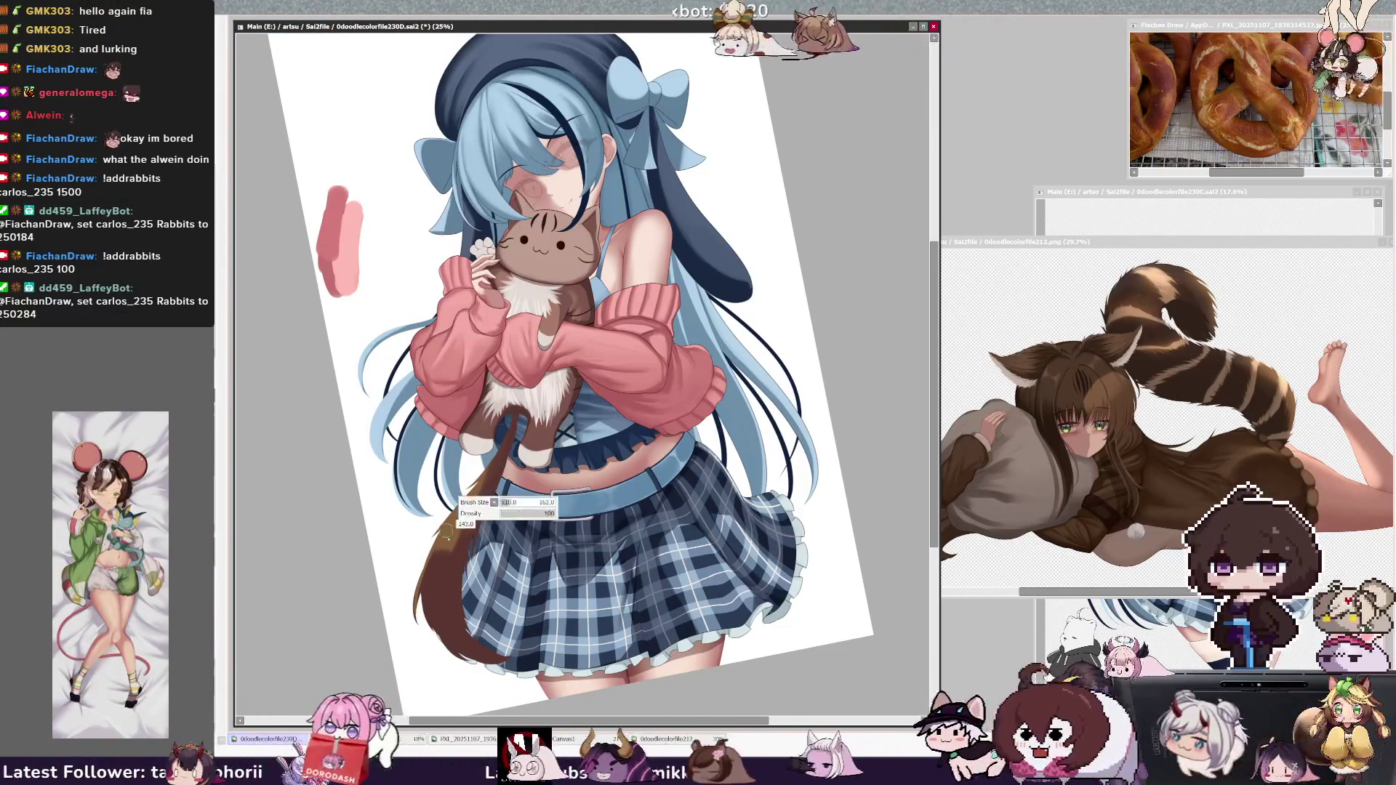
Step: Enlarge the brush to 196, then to 232, and refocus the drawing window
mouse_move(446, 566)
left_mouse_down()
mouse_move(458, 535)
mouse_move(451, 582)
mouse_move(456, 533)
left_mouse_up()
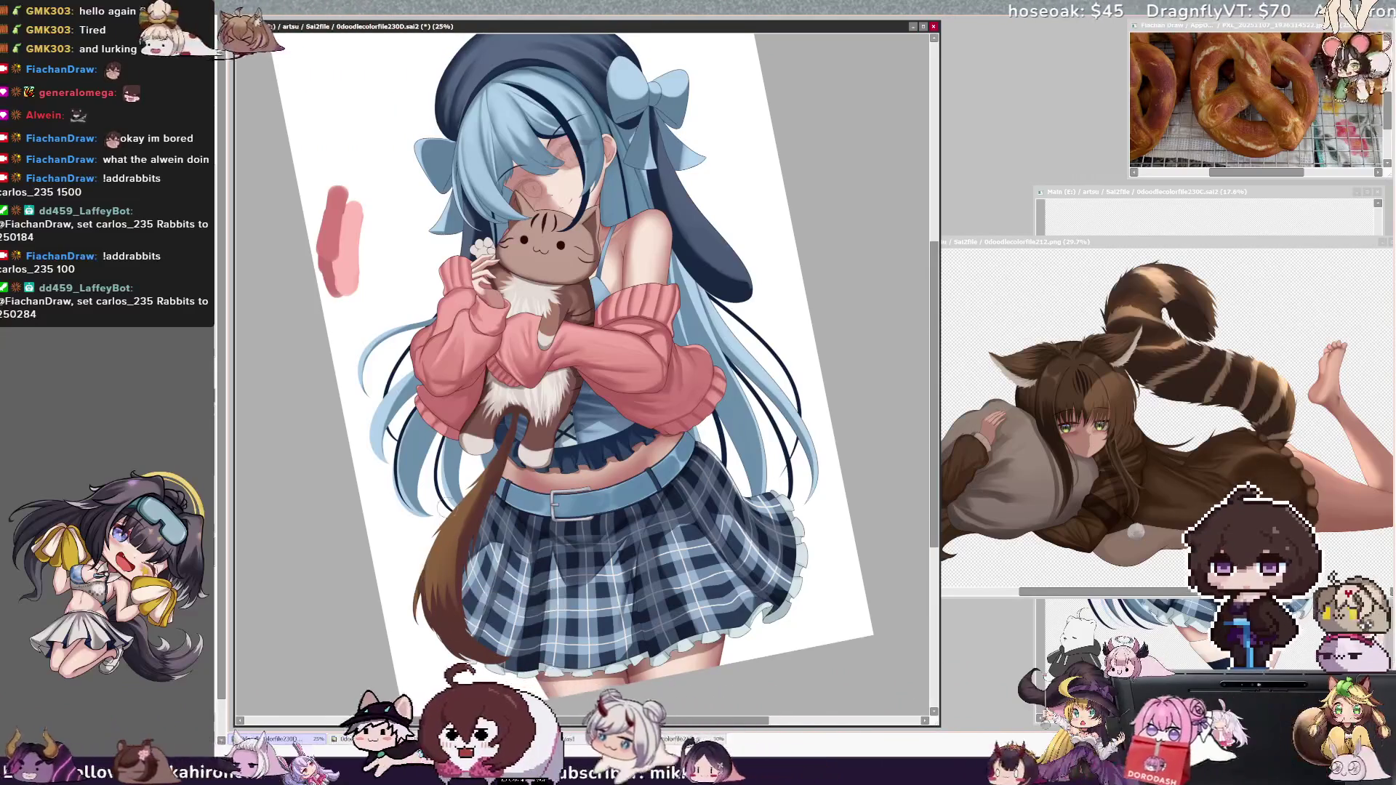
key("bracketright")
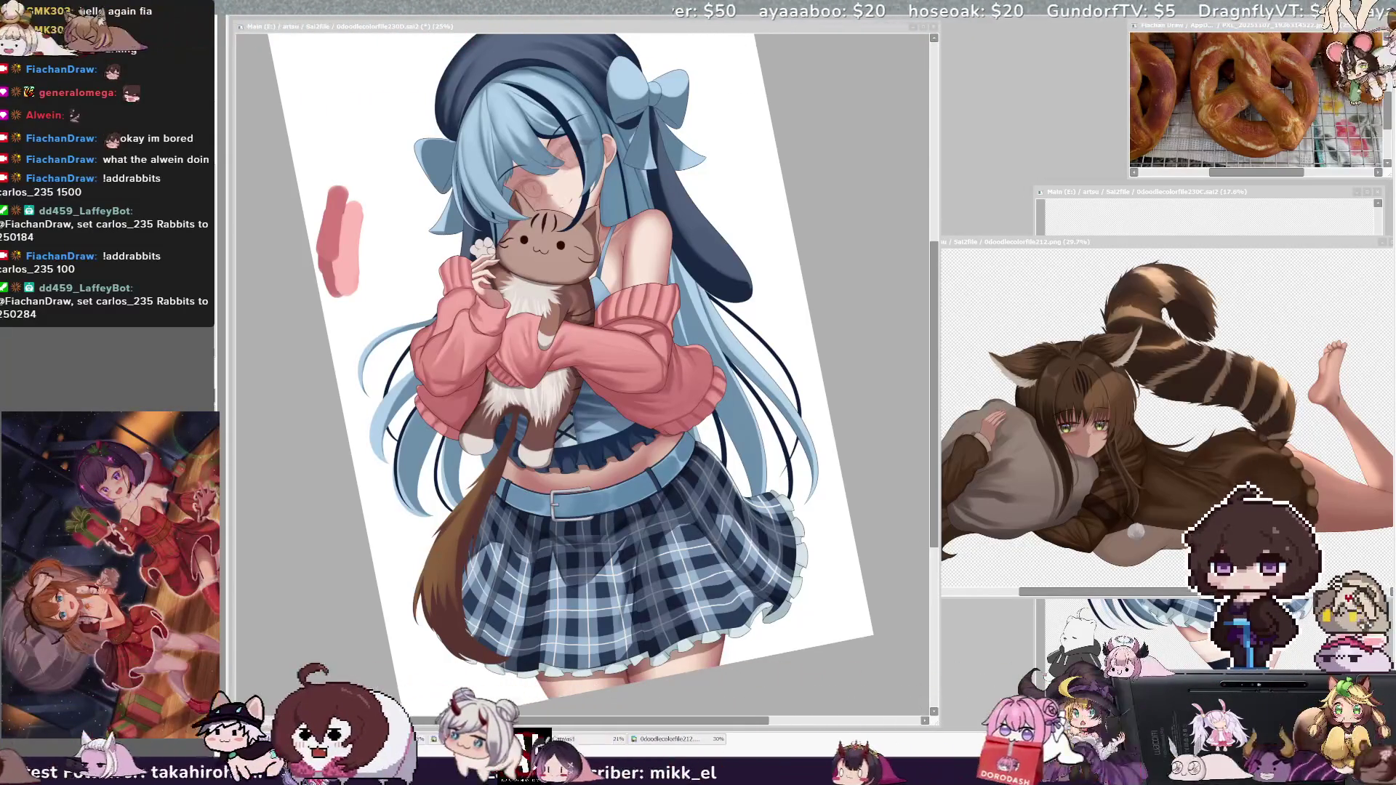
left_click(694, 271)
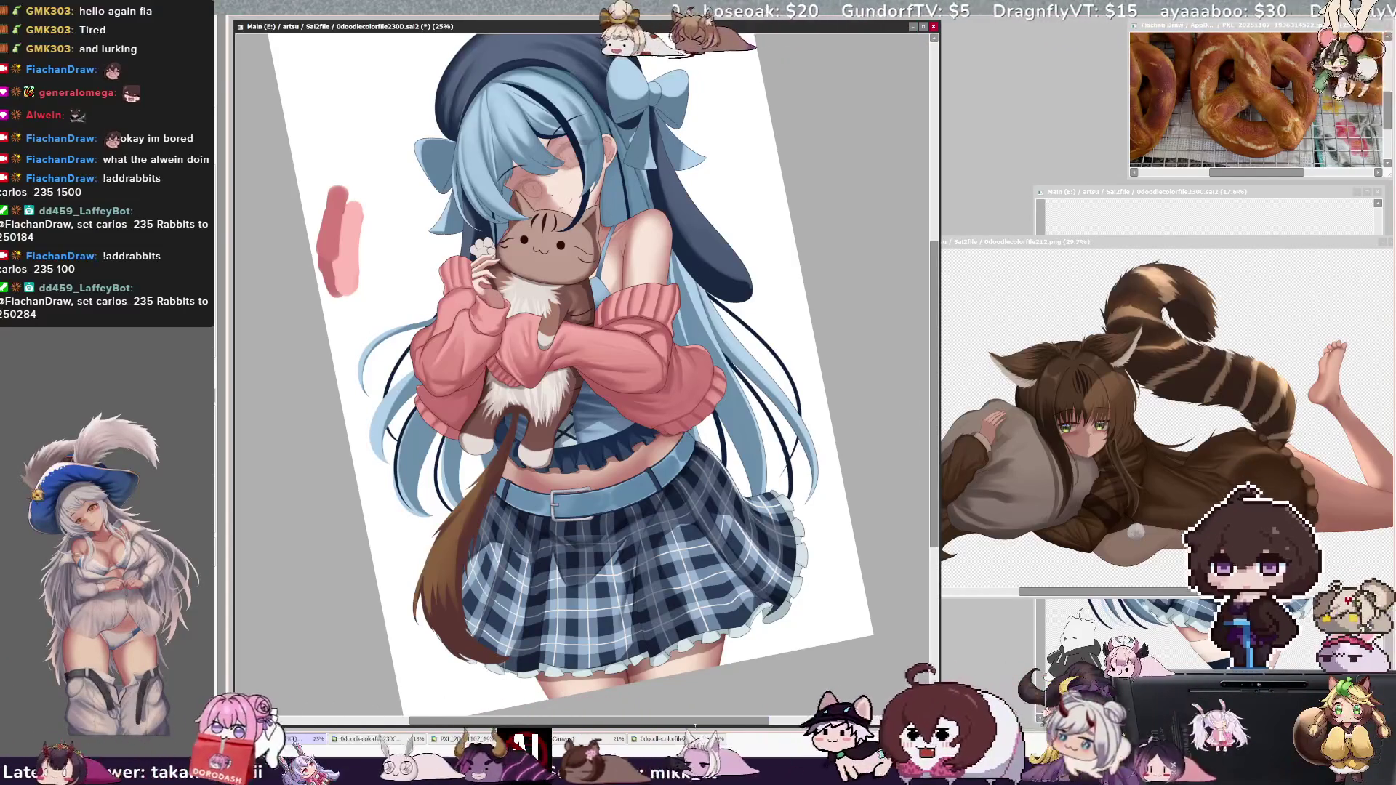
scroll(578, 332, "left", 1)
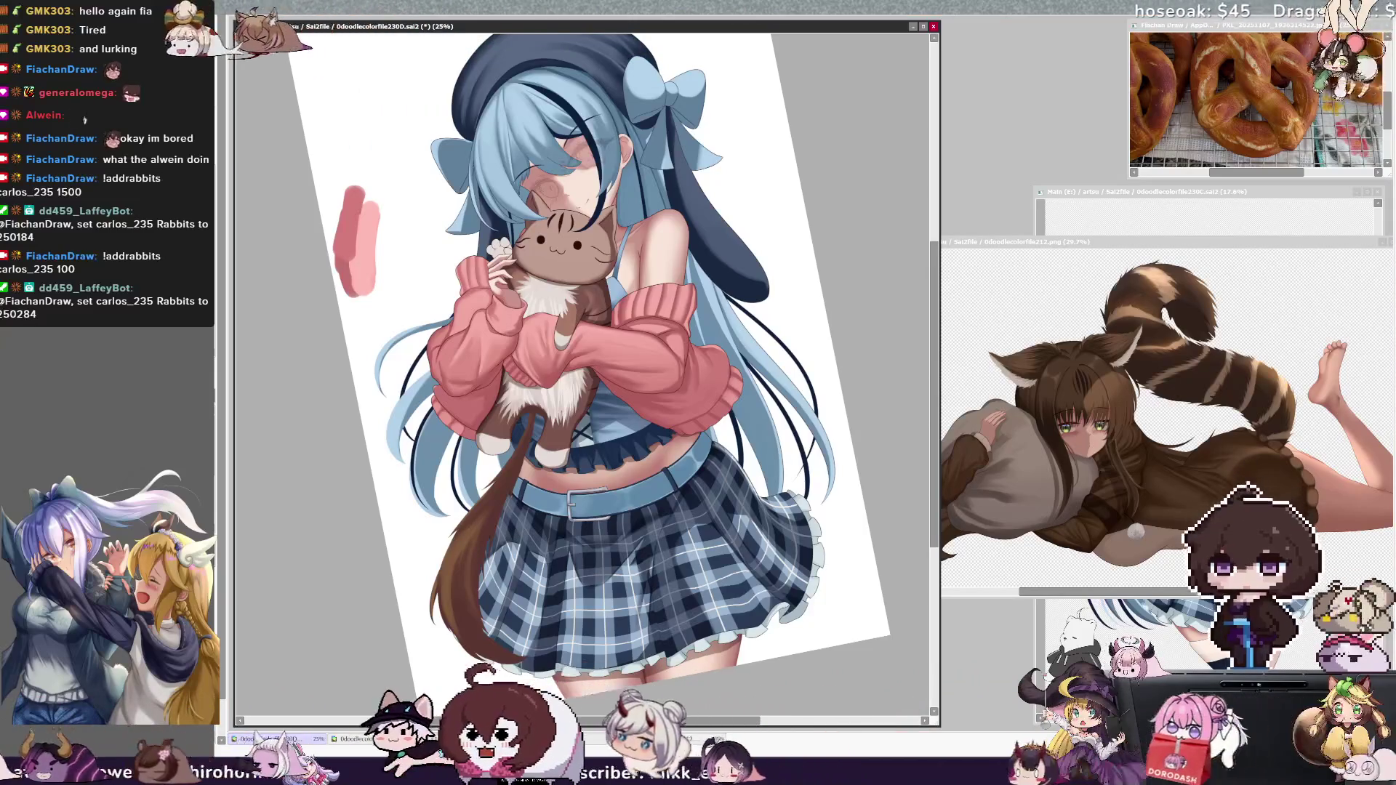
key("bracketright")
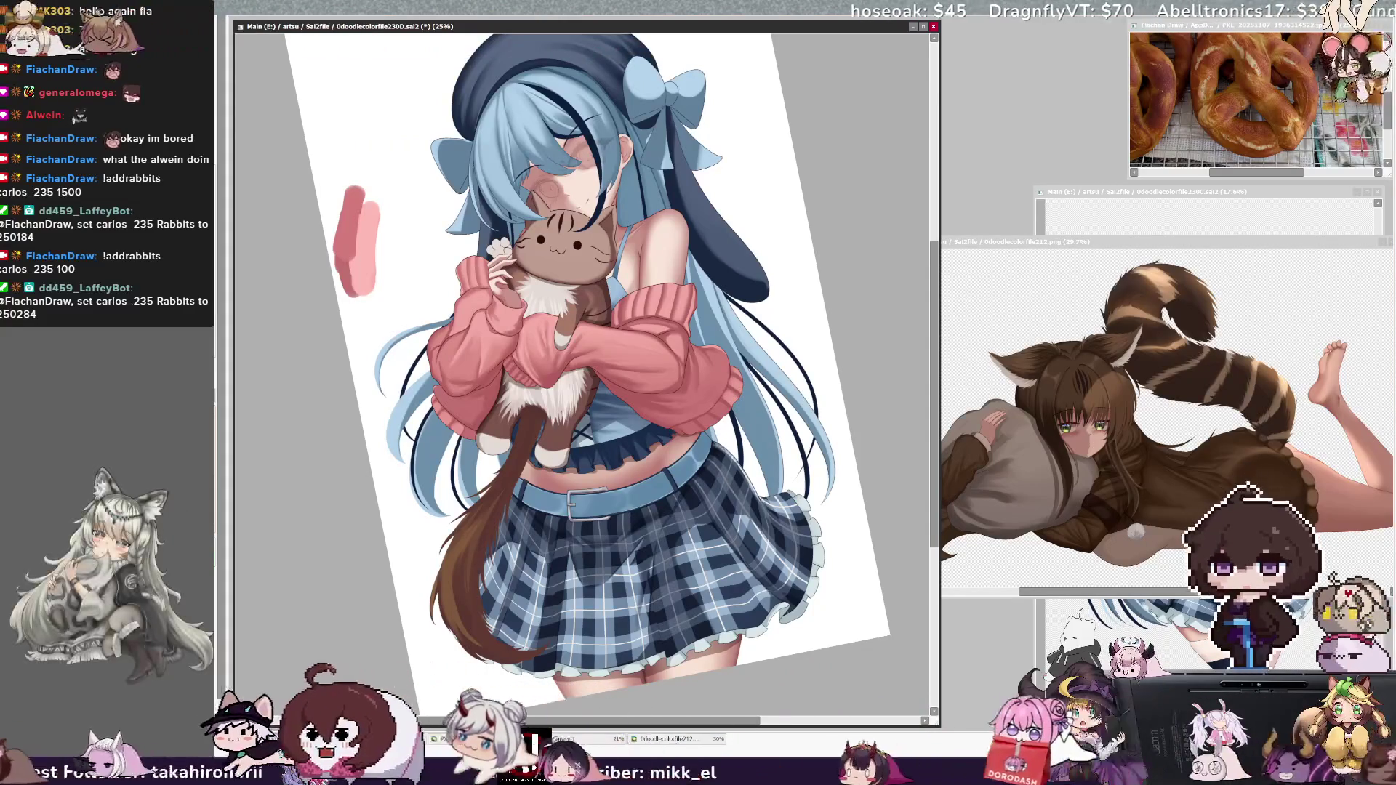
key("bracketright")
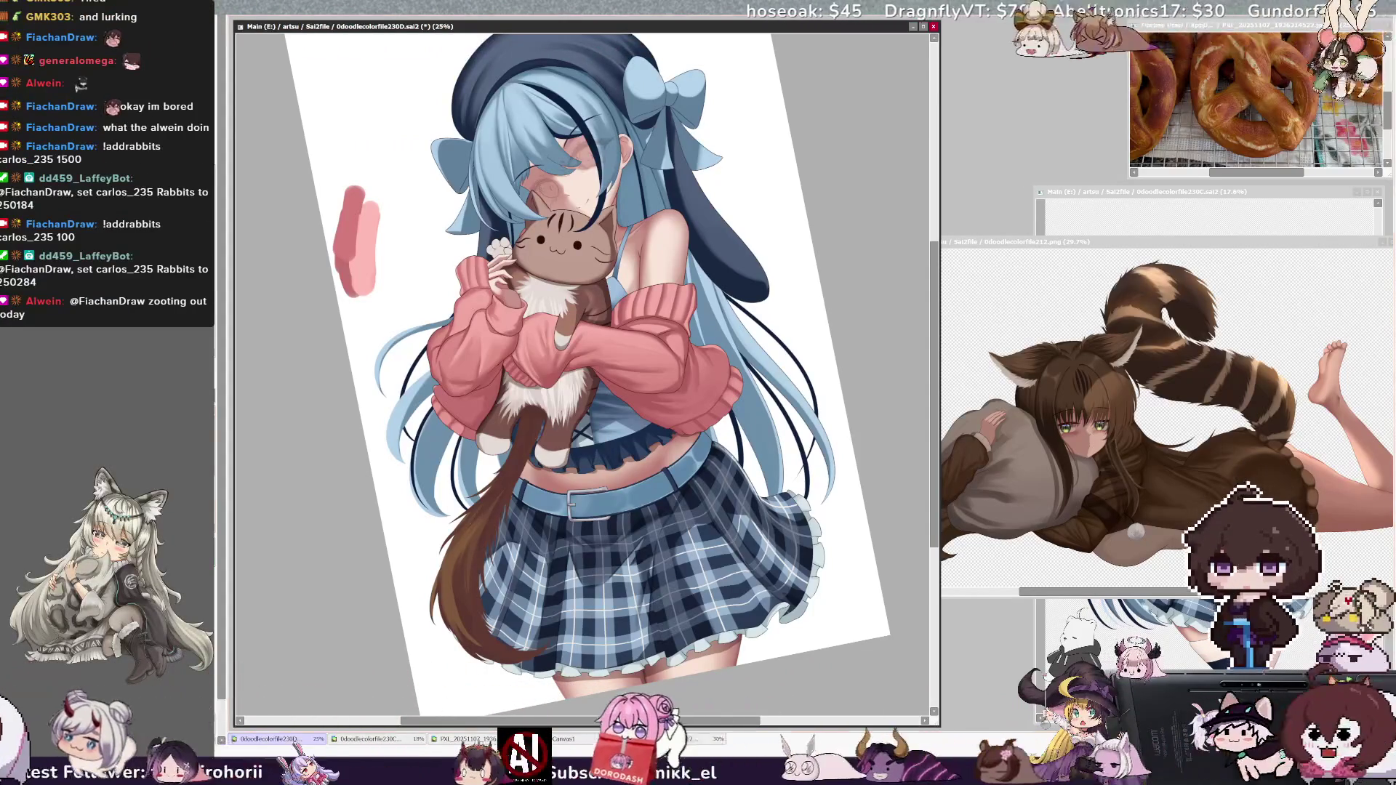
key("bracketright")
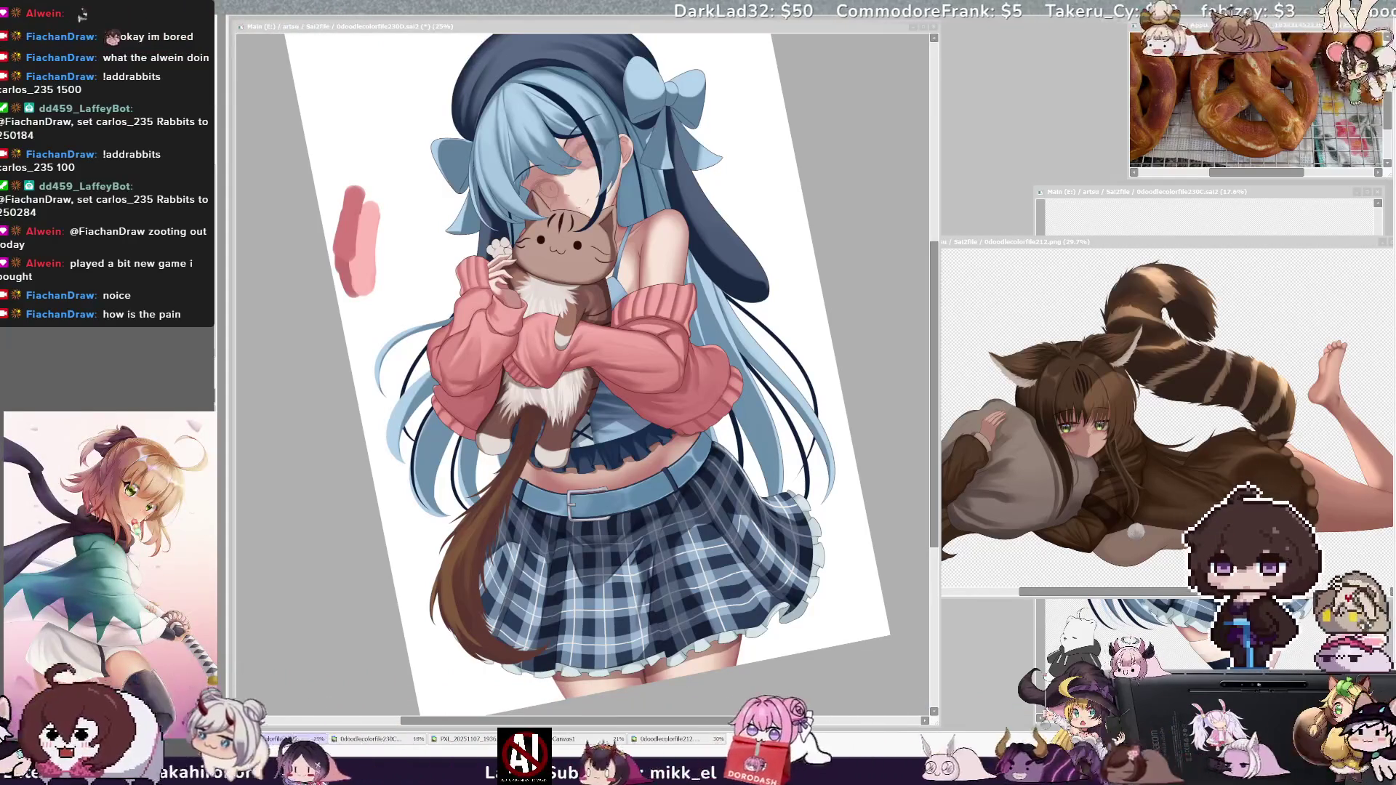
left_click(688, 383)
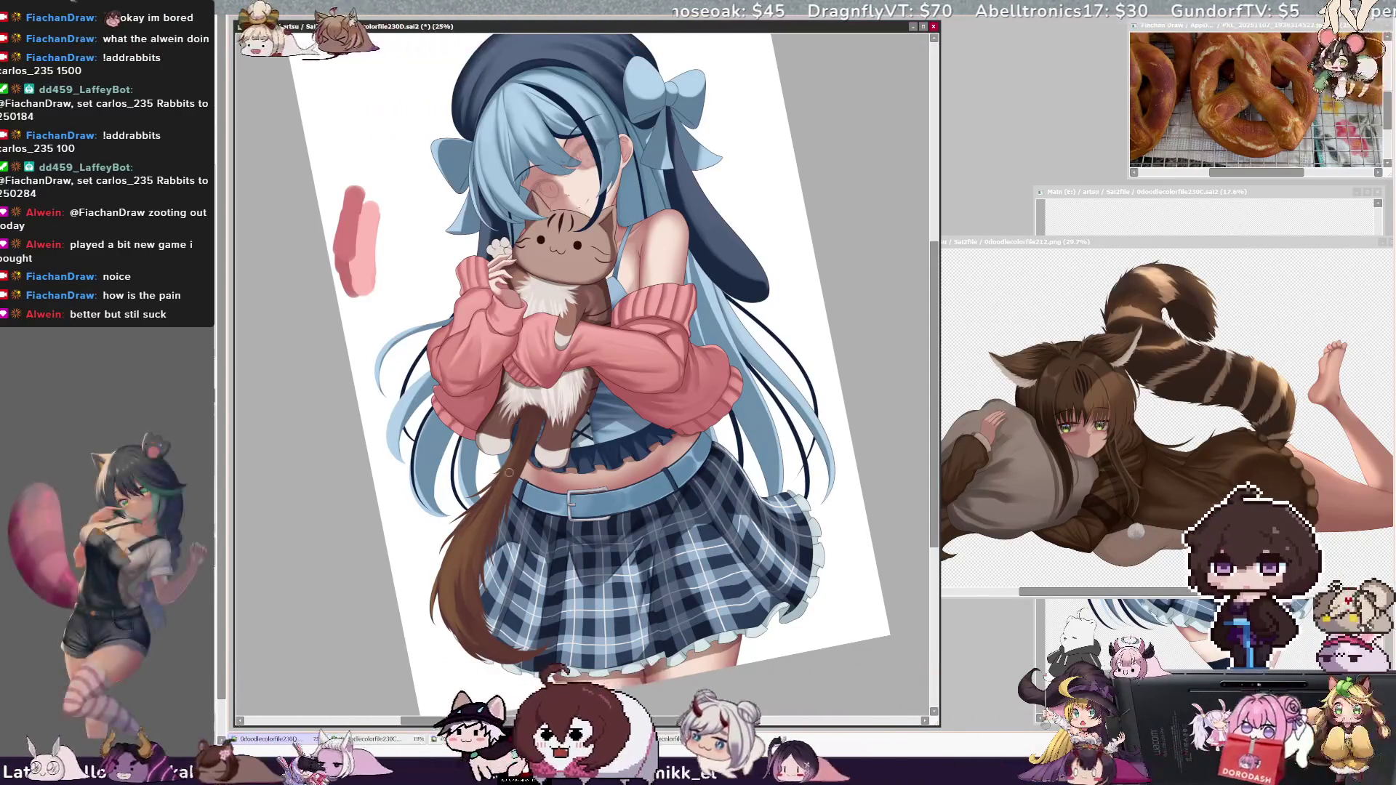
key("bracketleft")
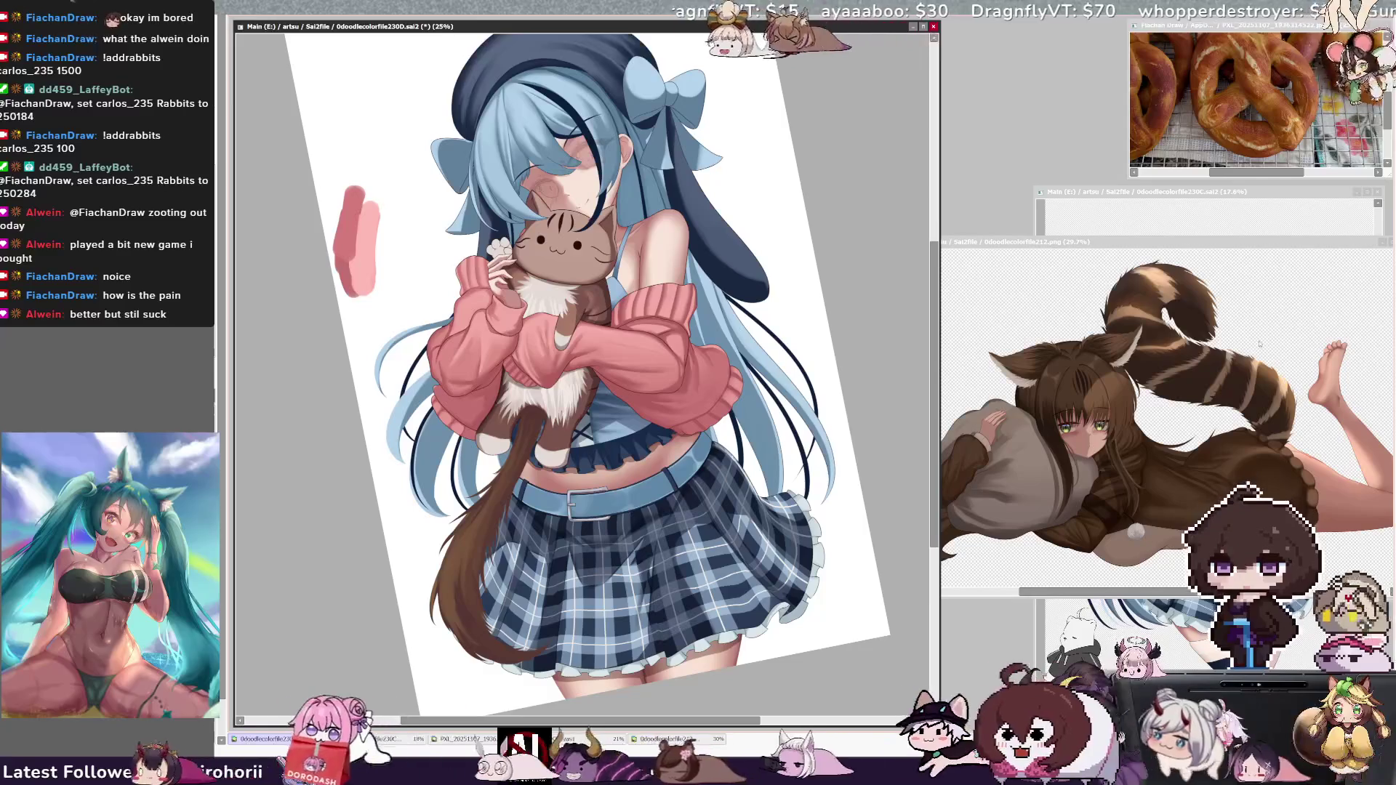
left_click(1243, 371)
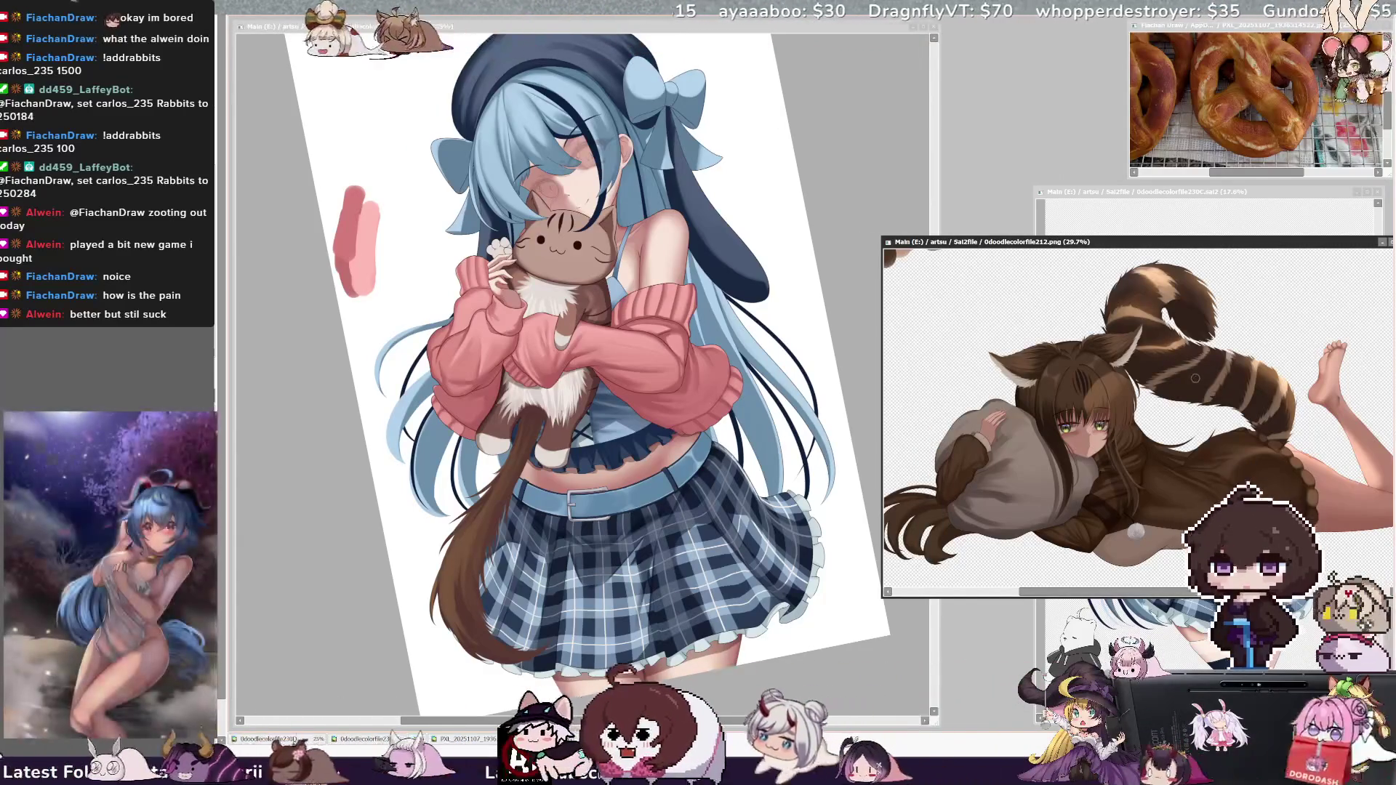
key("ctrl+Tab")
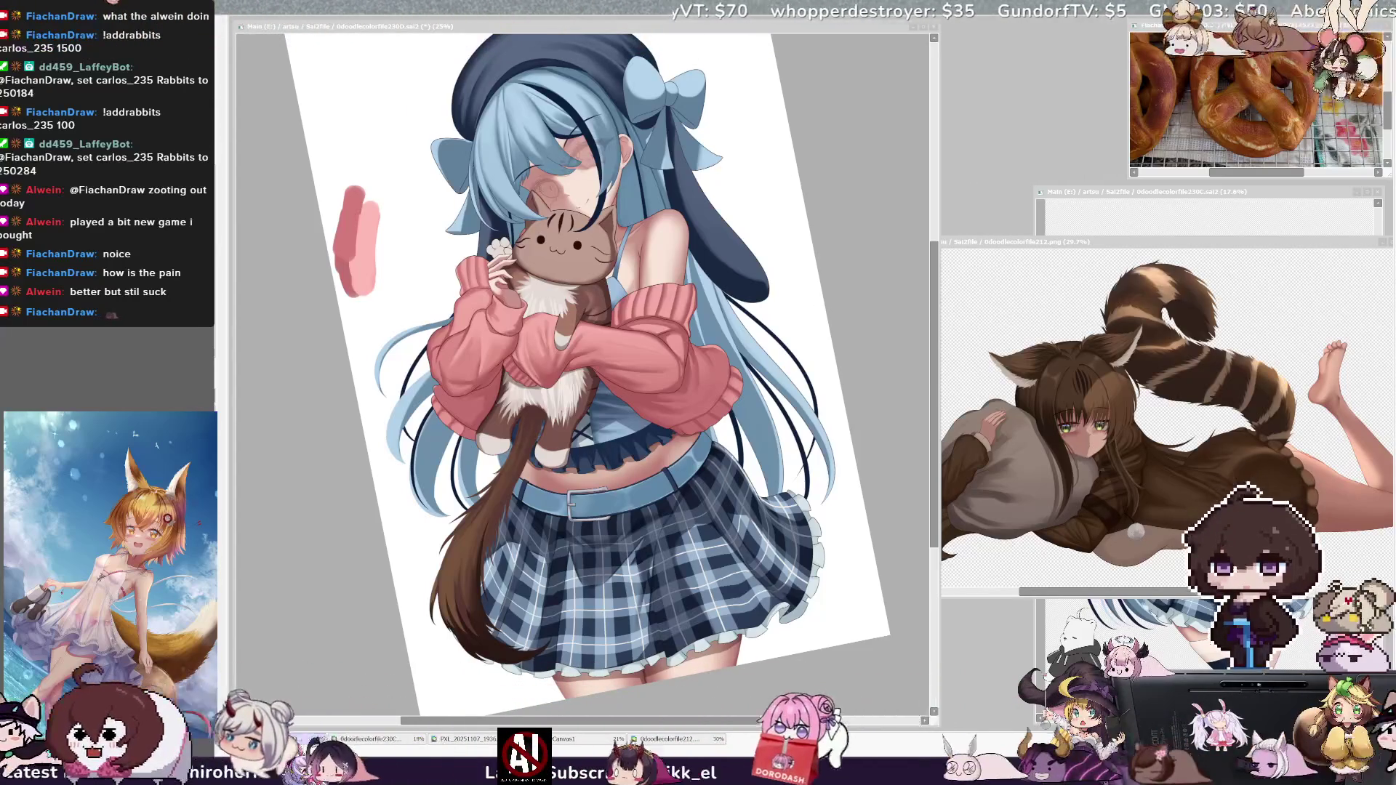
Step: Enlarge the brush in steps while painting darker and lighter brown shading along the tail
key("alt+Tab")
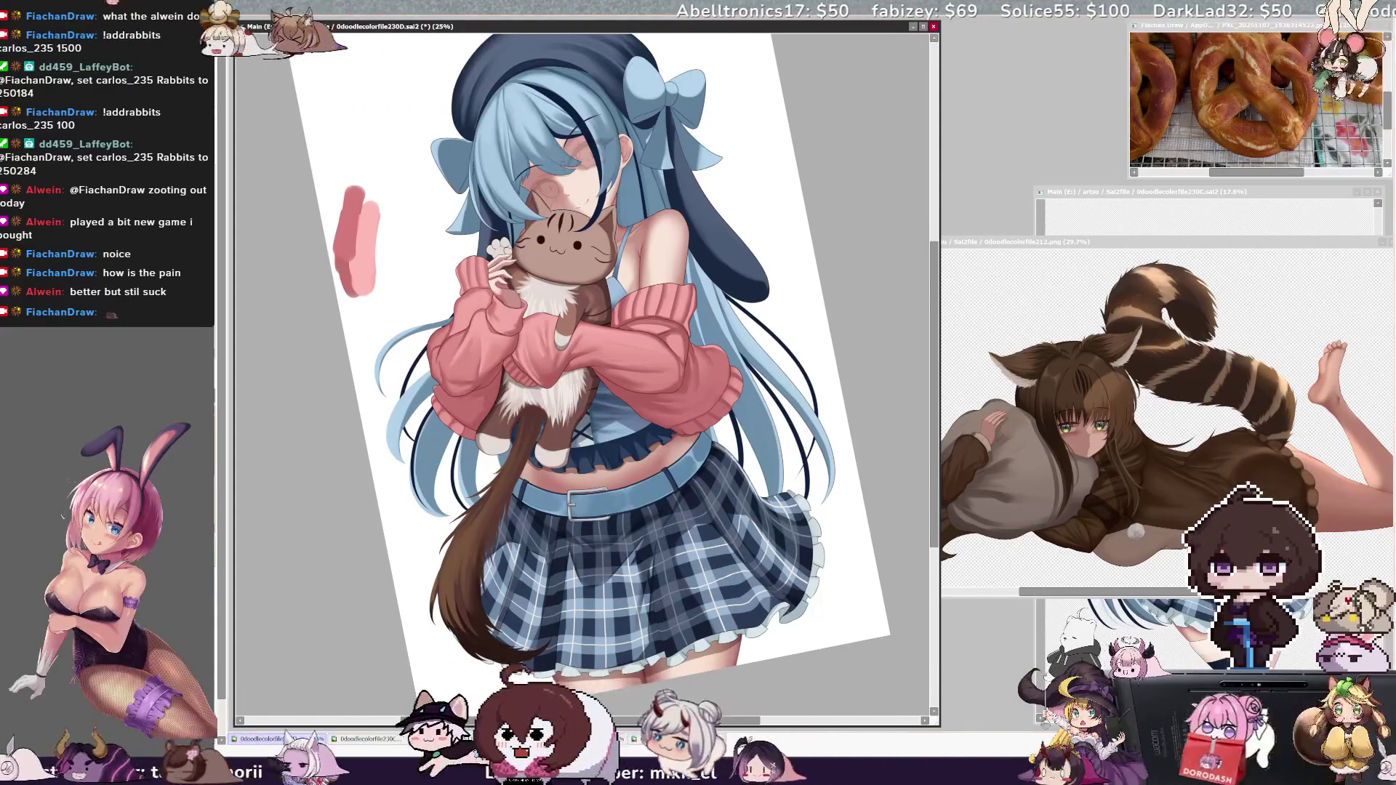
key("bracketright")
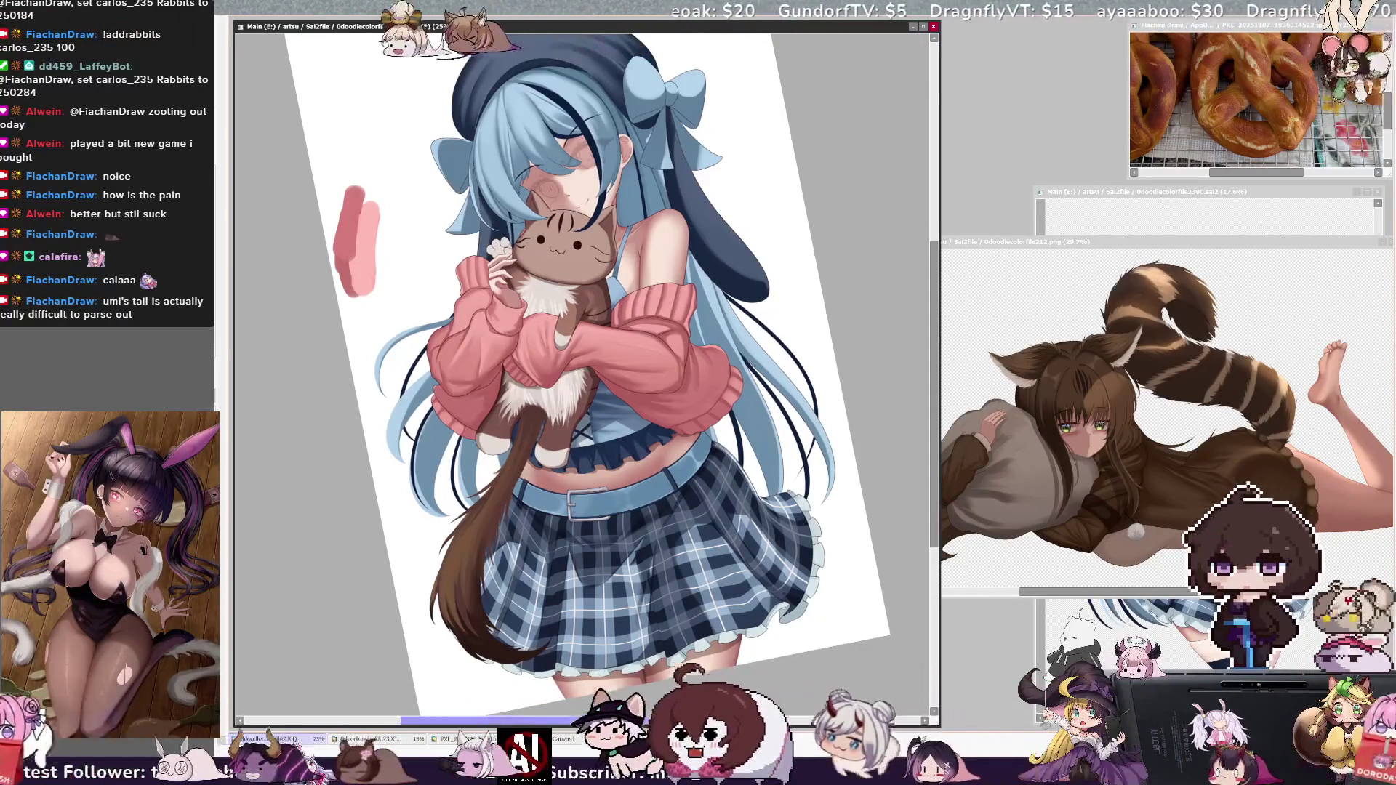
scroll(593, 331, "left", 1)
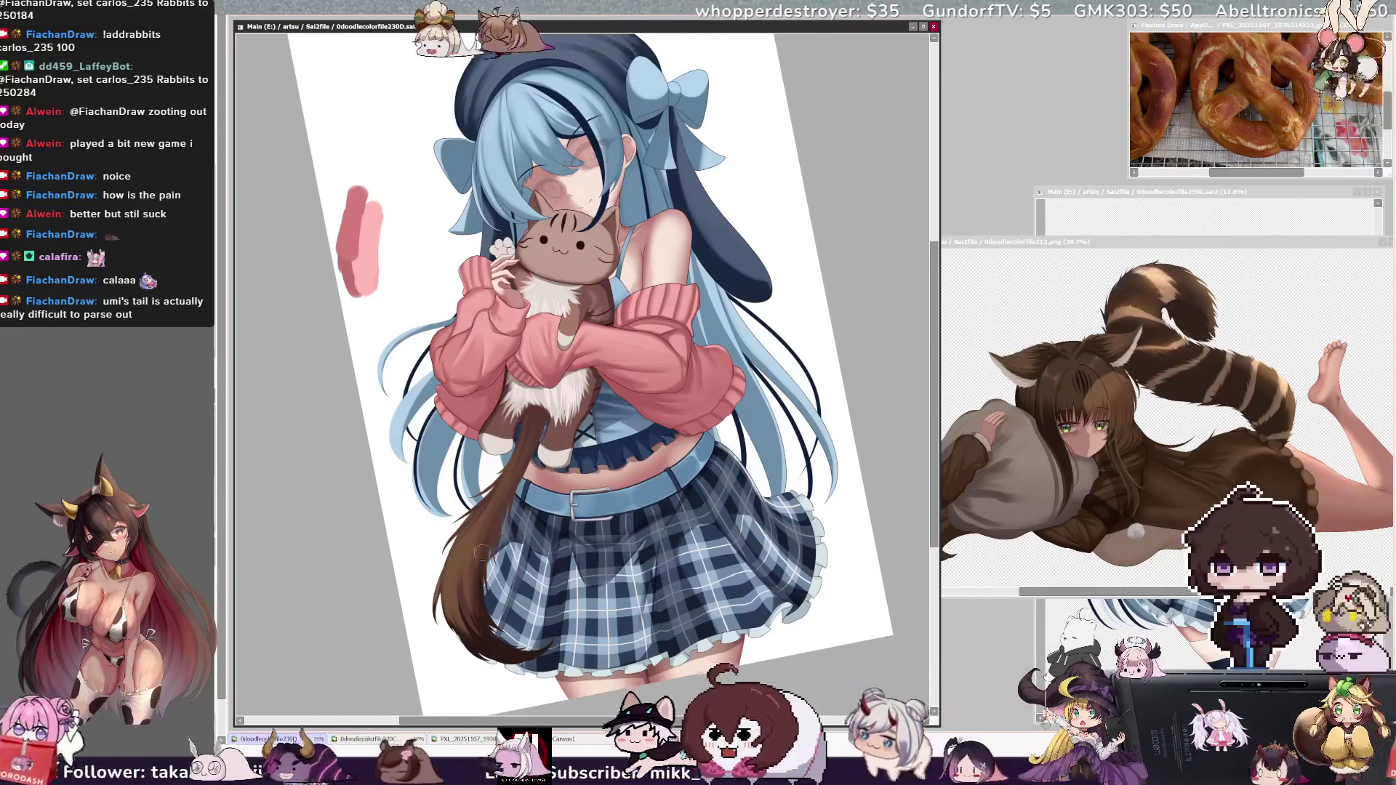
key("bracketright")
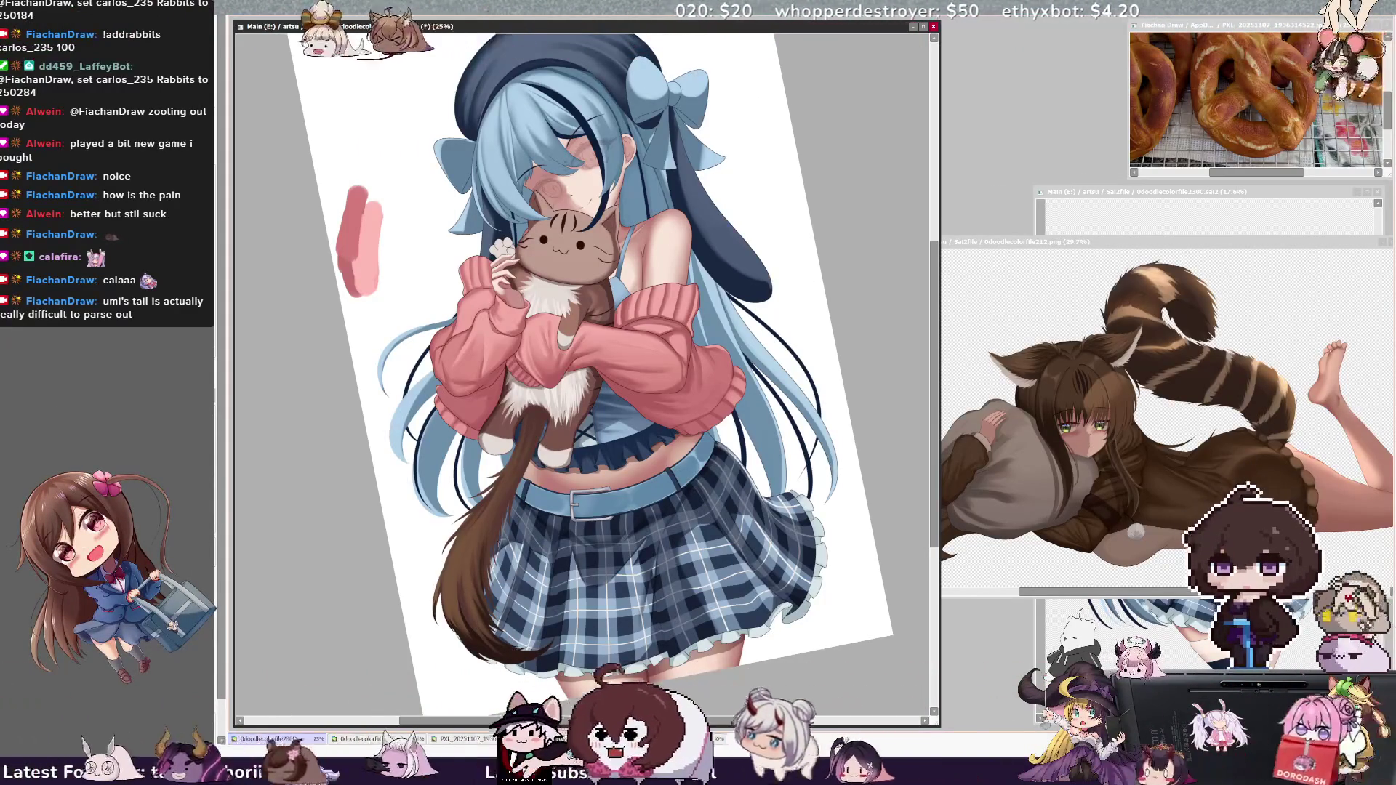
Step: Shrink the brush for finer shading of the tail's darker edges and tip
key("bracketleft")
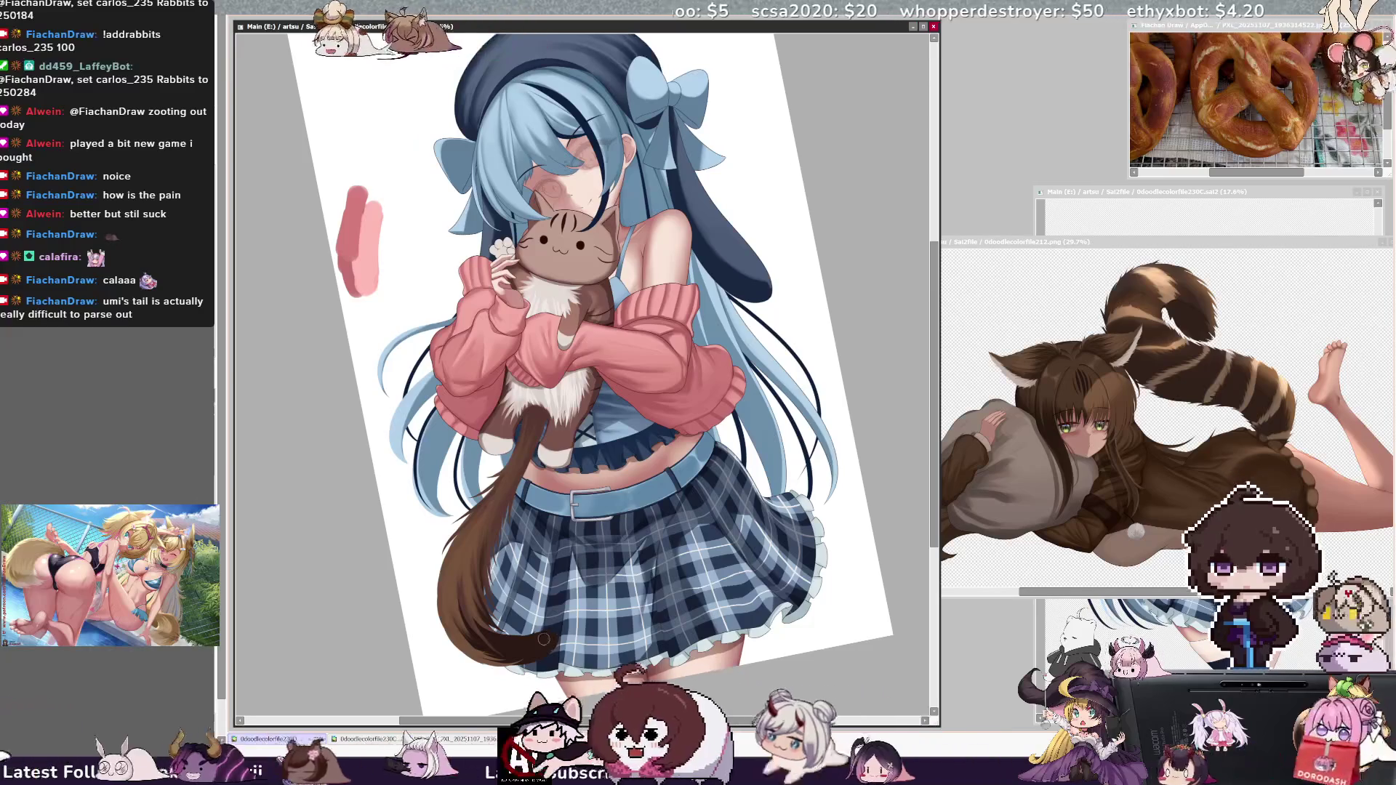
Step: Select the Cat Tail layer and bring up the striped-tail reference image
left_click(503, 653, "ctrl+shift")
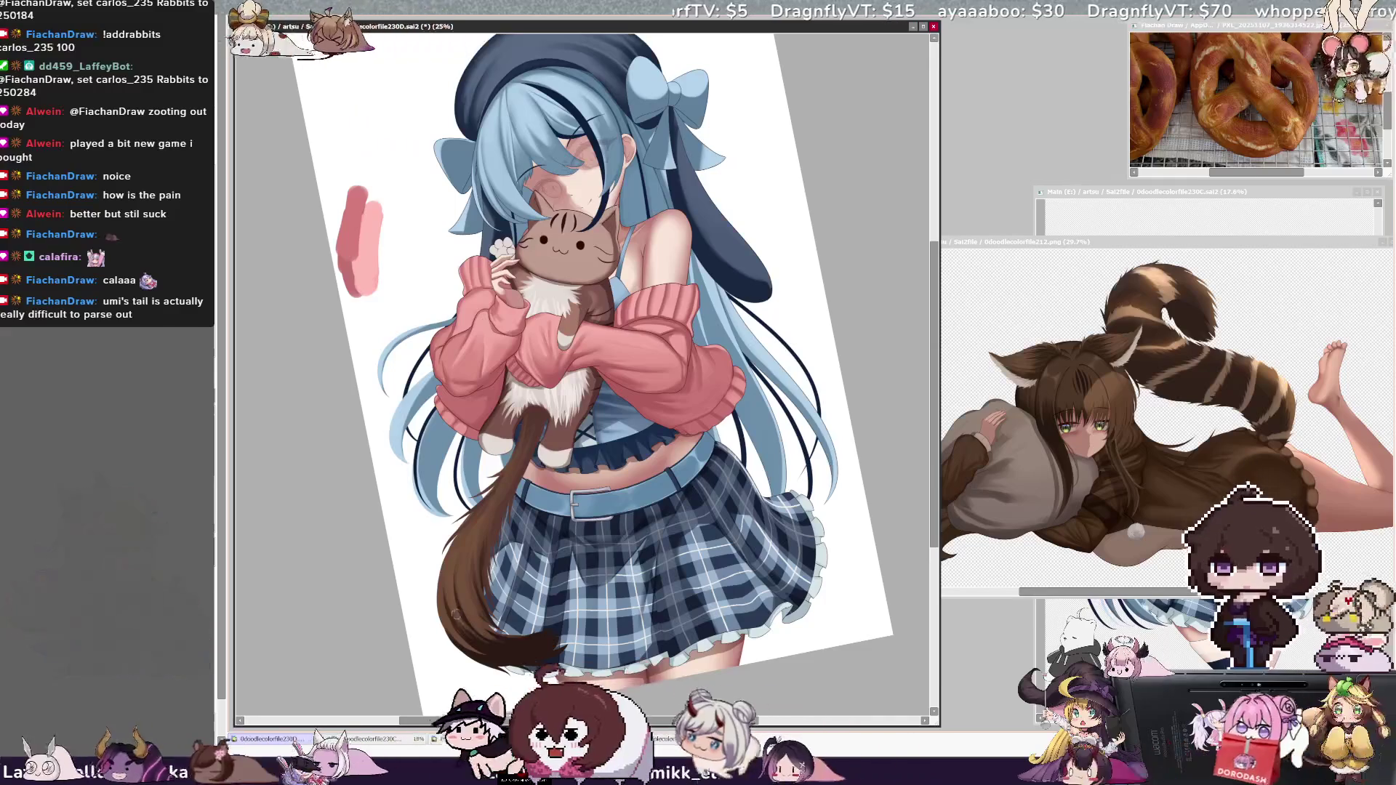
left_click(483, 587, "ctrl+shift")
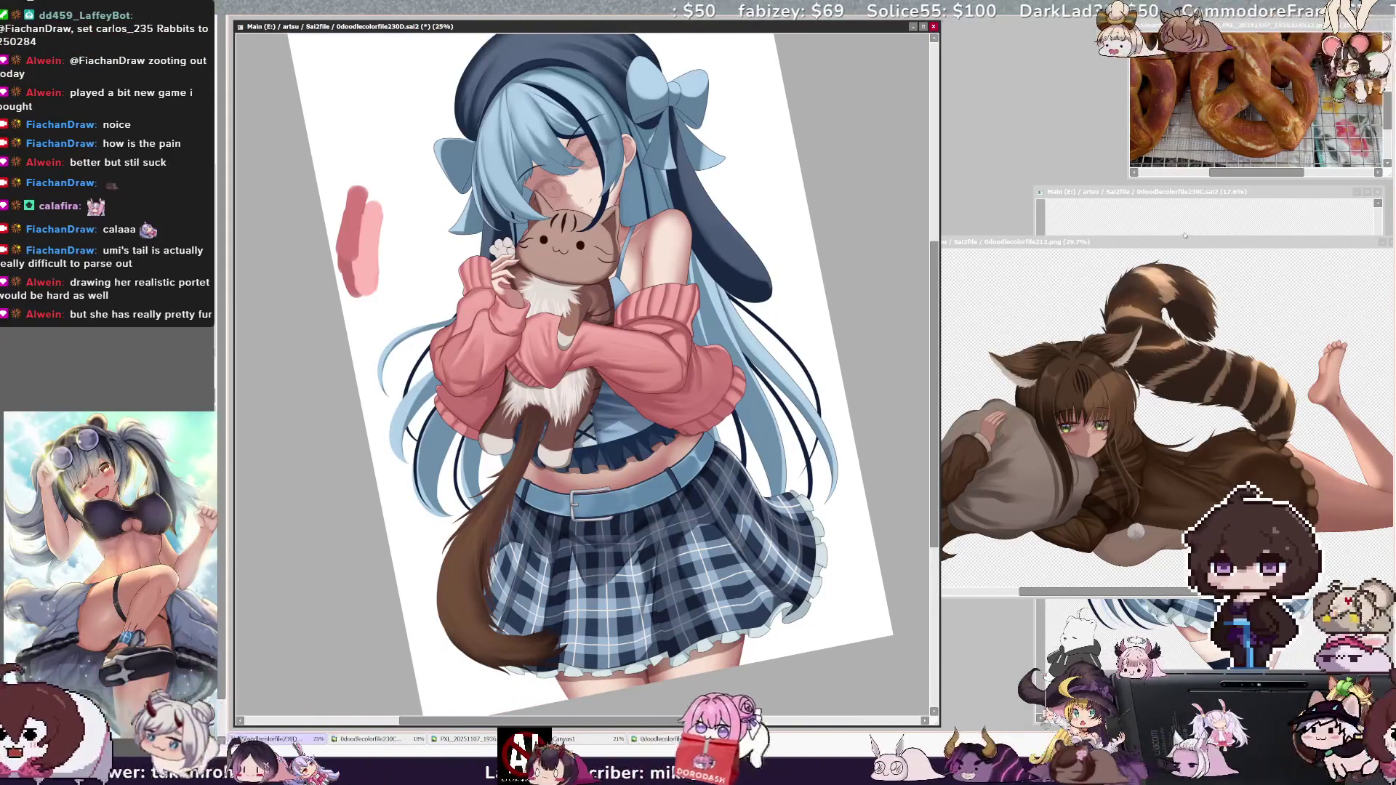
left_click(1186, 240)
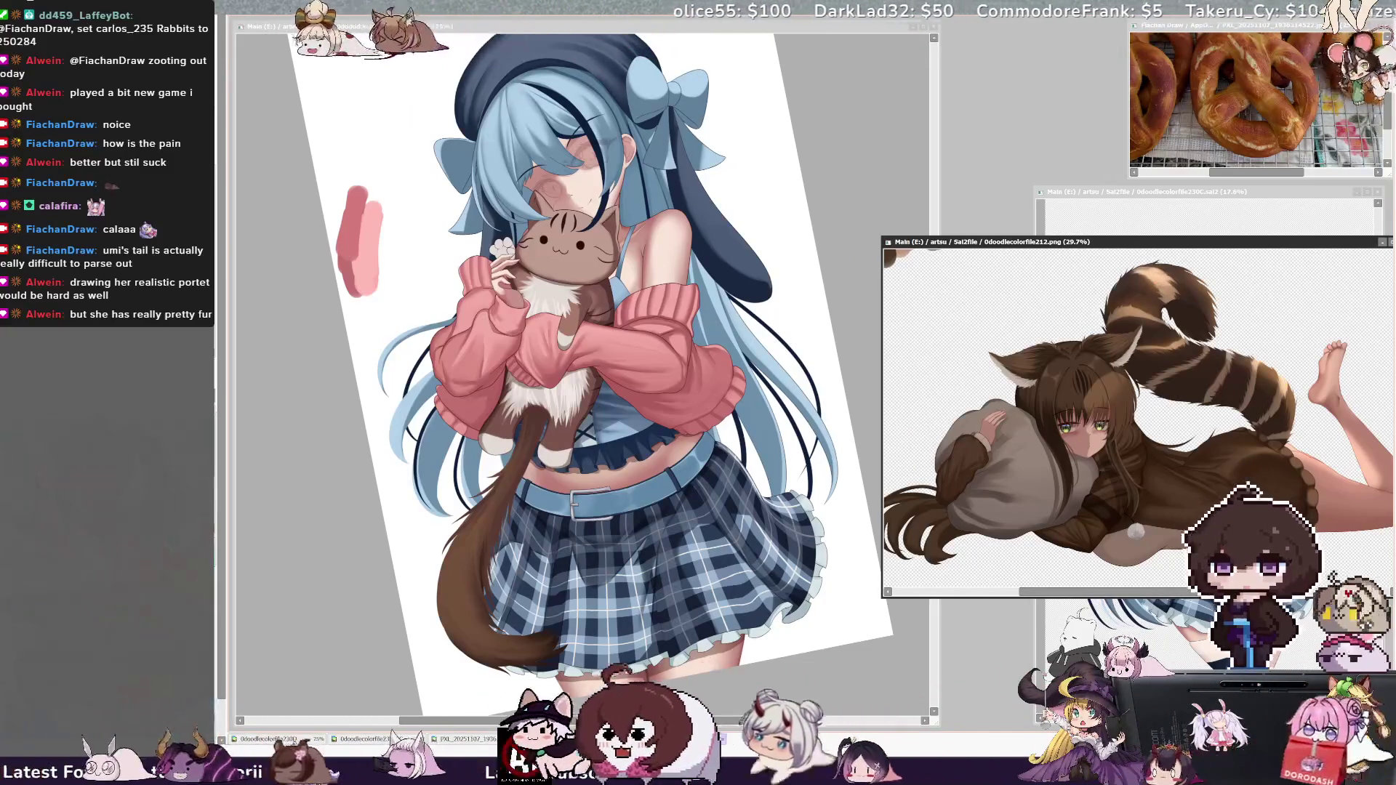
Step: Return to the main drawing, rotate the canvas, and paint a first dark stripe across the tail
key("ctrl+Tab")
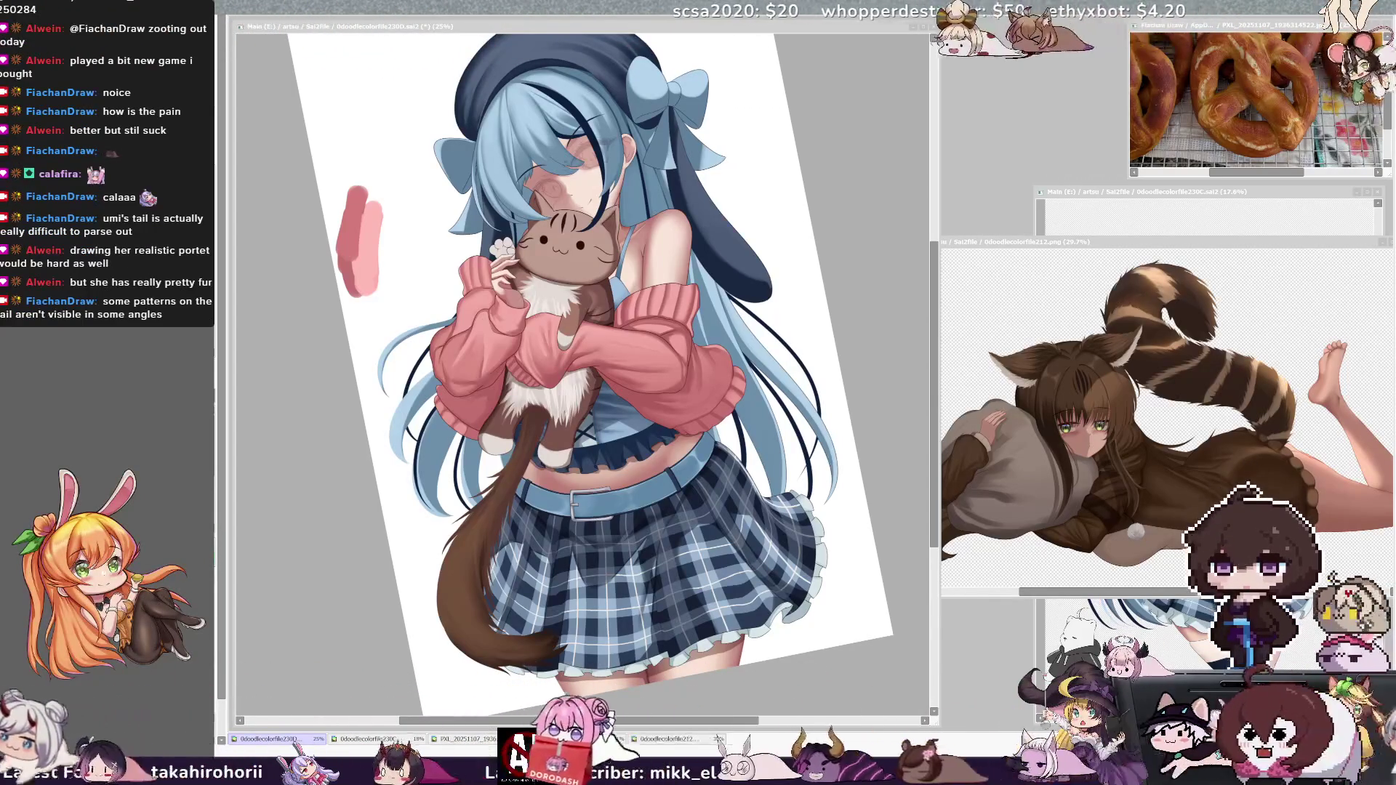
left_click(494, 492)
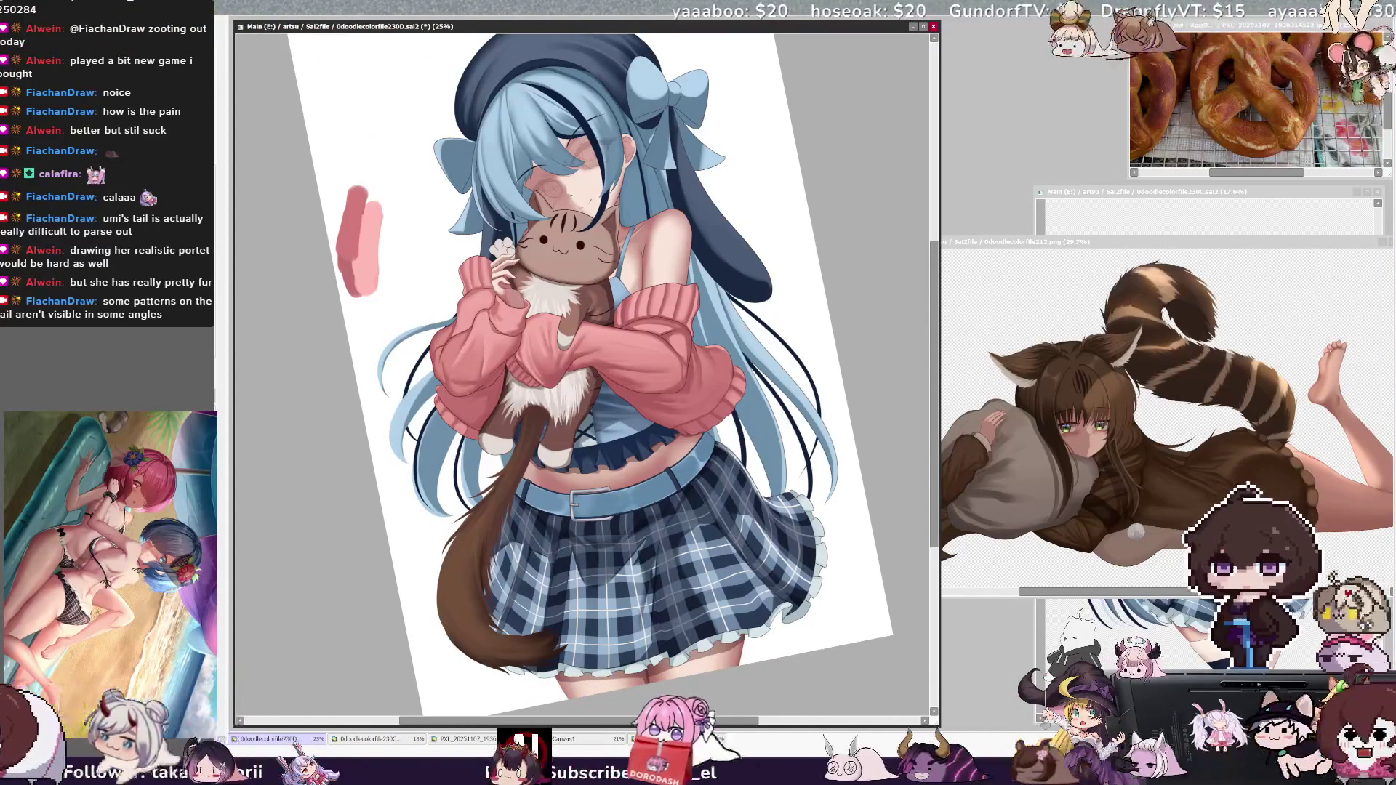
key("End")
key("End")
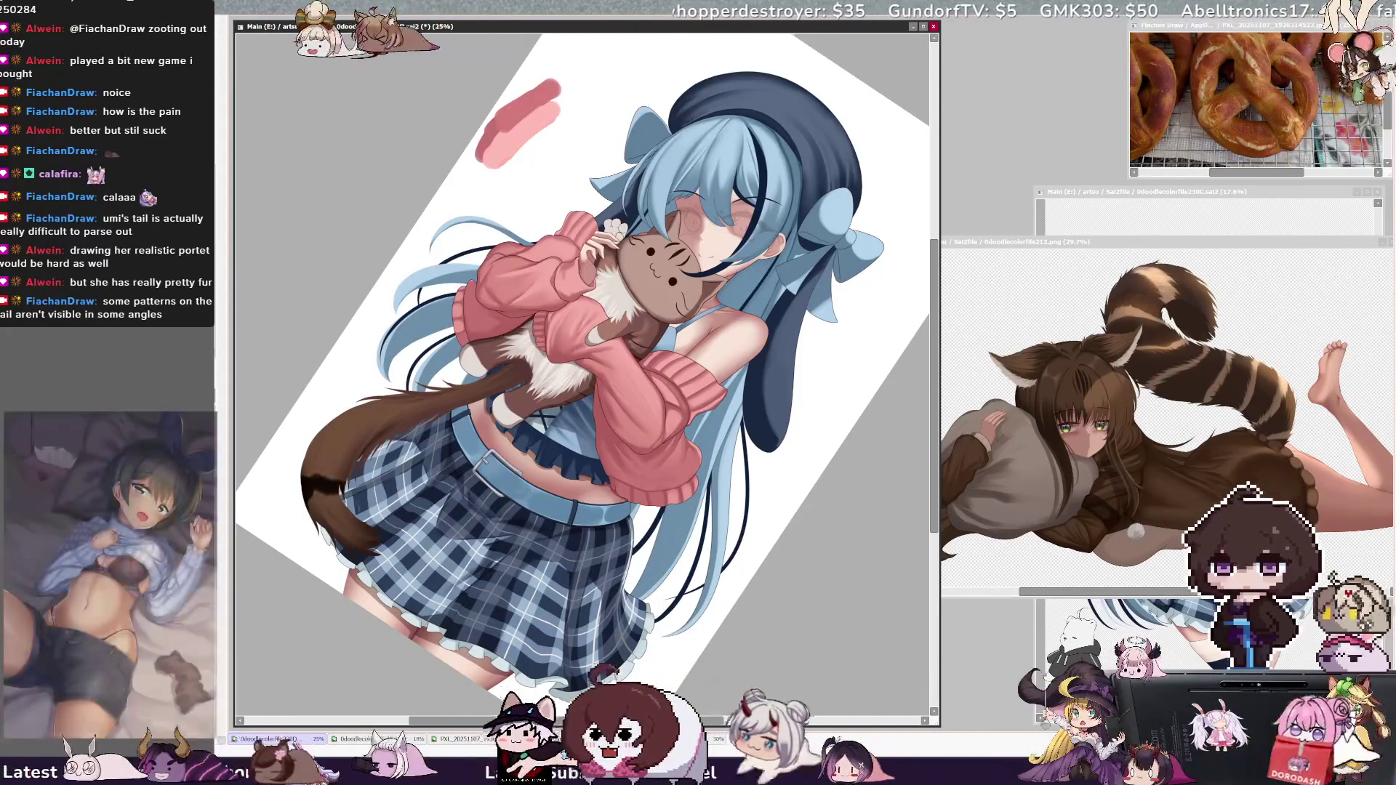
left_click_drag(305, 480, 342, 488)
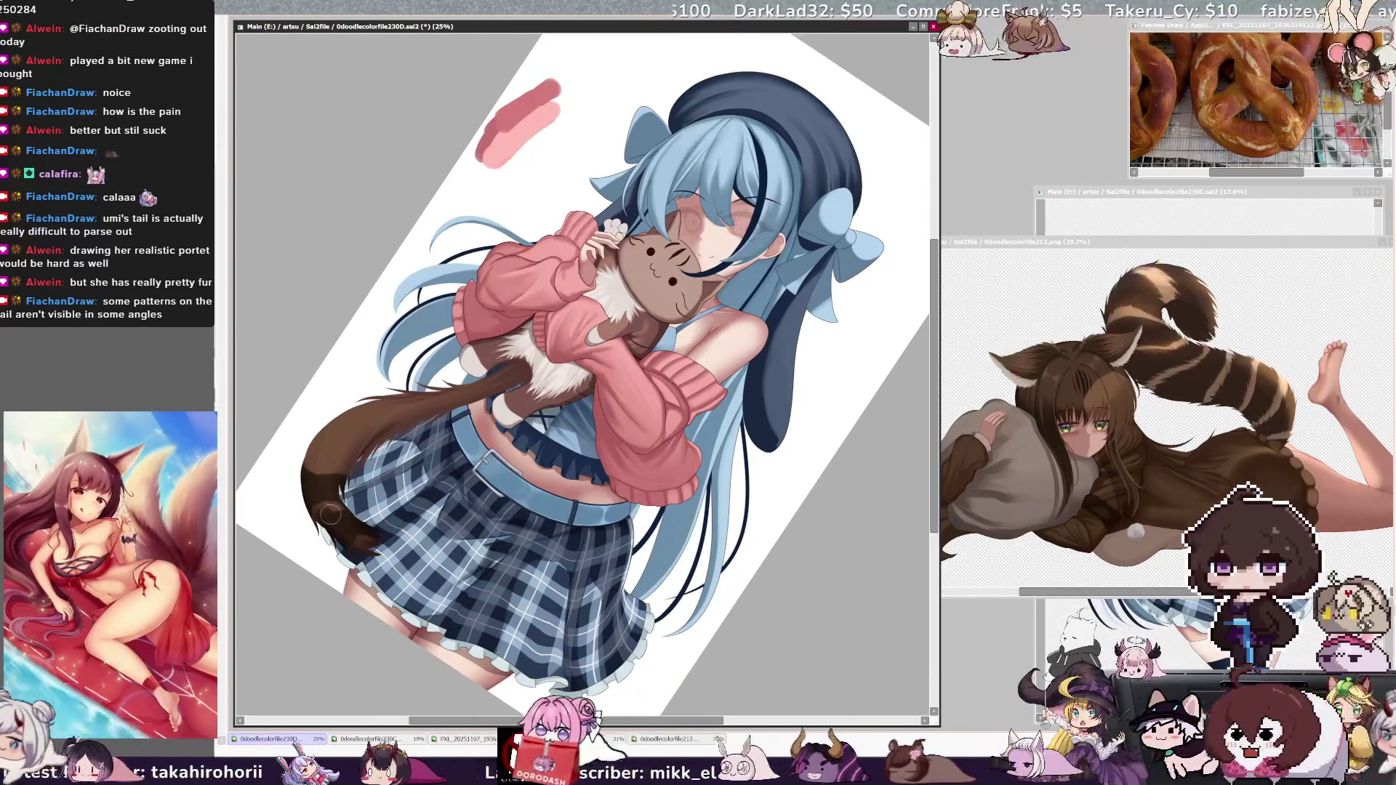
Step: Enlarge the brush twice while striping the tail, then rotate the canvas back upright
key("bracketright")
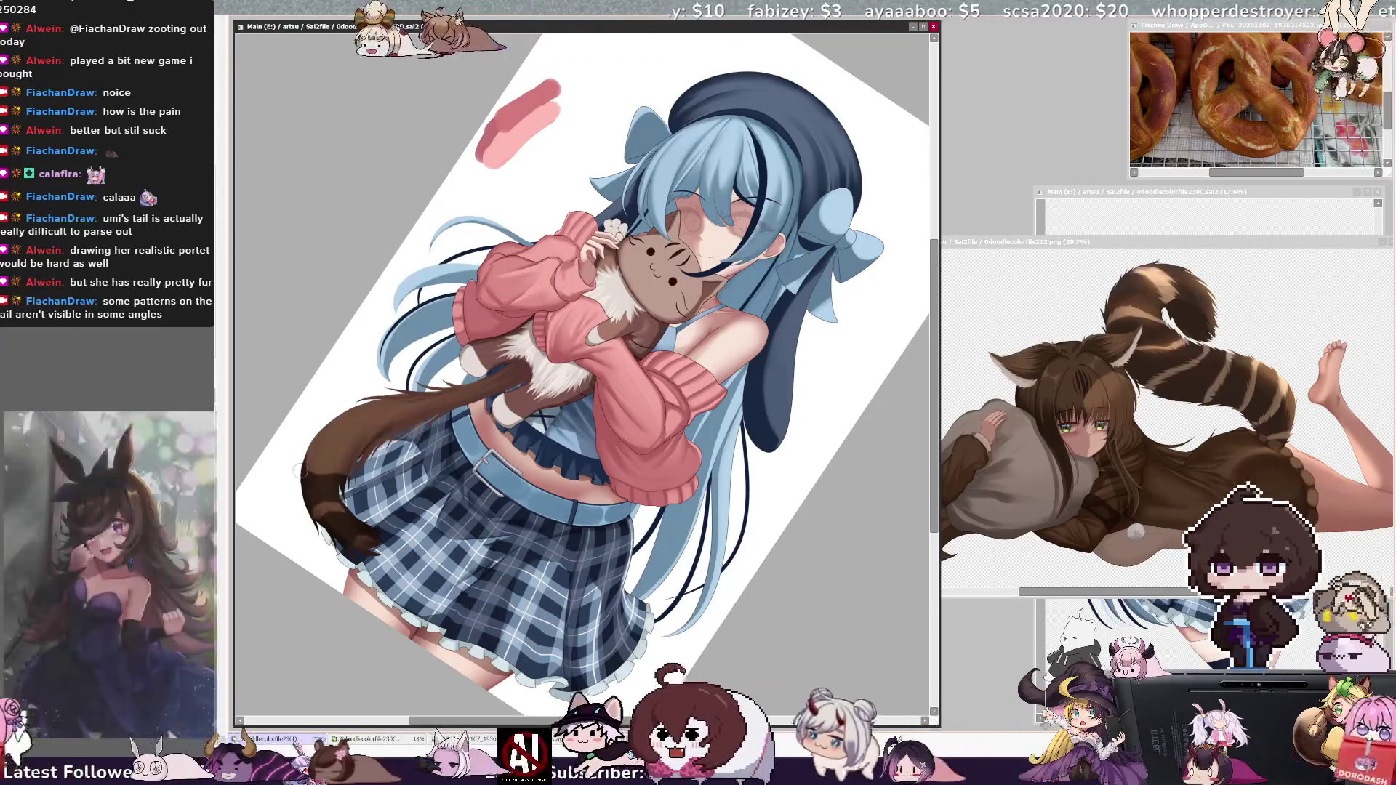
key("bracketright")
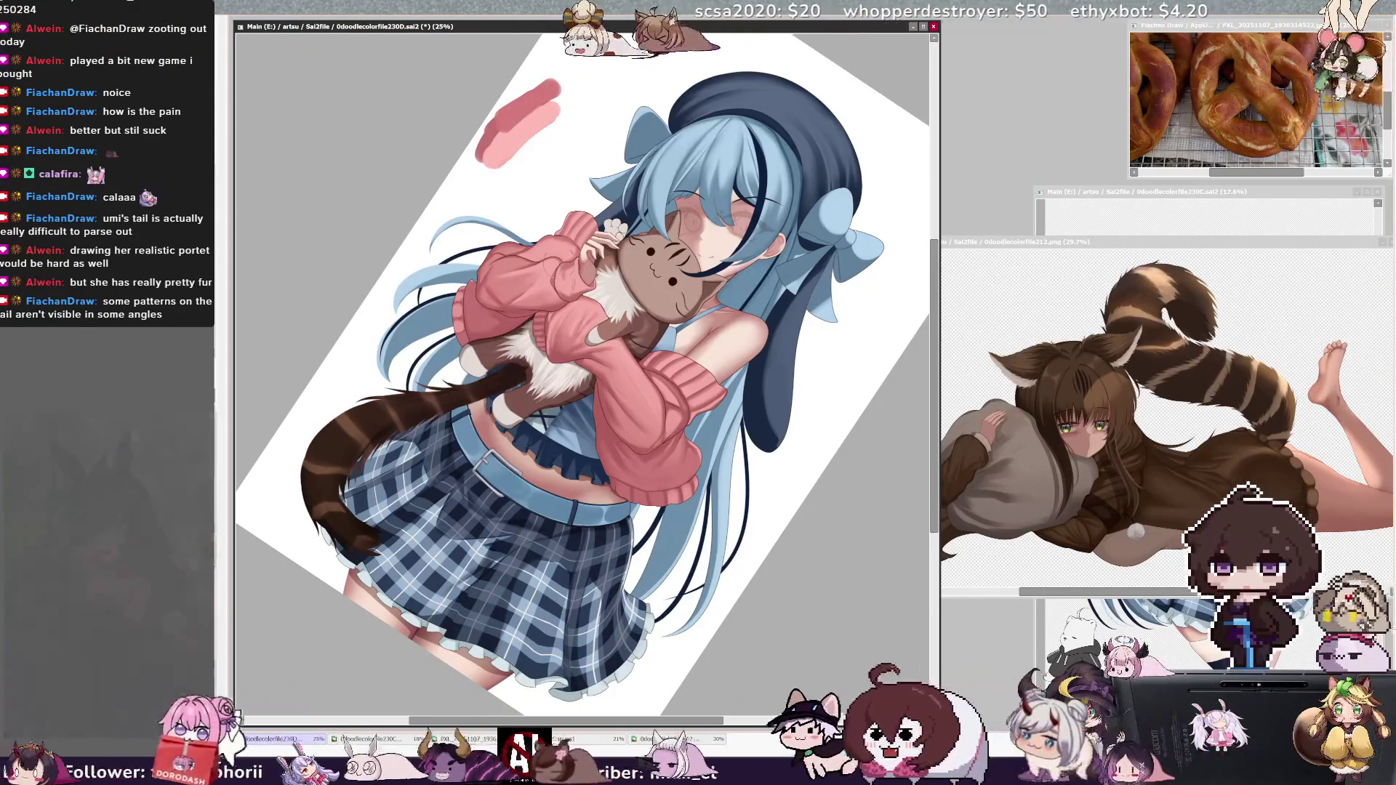
key("Home")
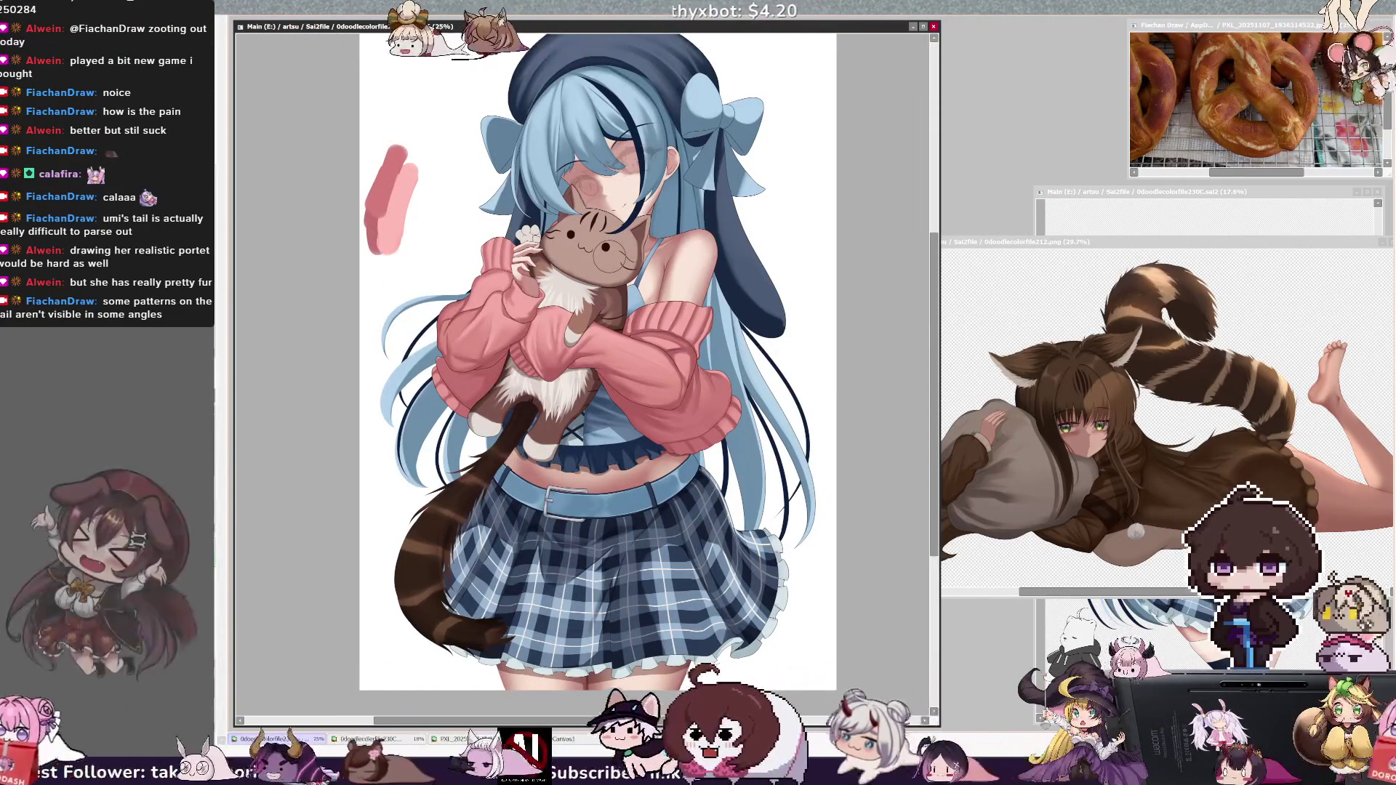
Step: Undo the circle on the cat's eye, set the brush to 123, and pick Layer52
key("ctrl+z")
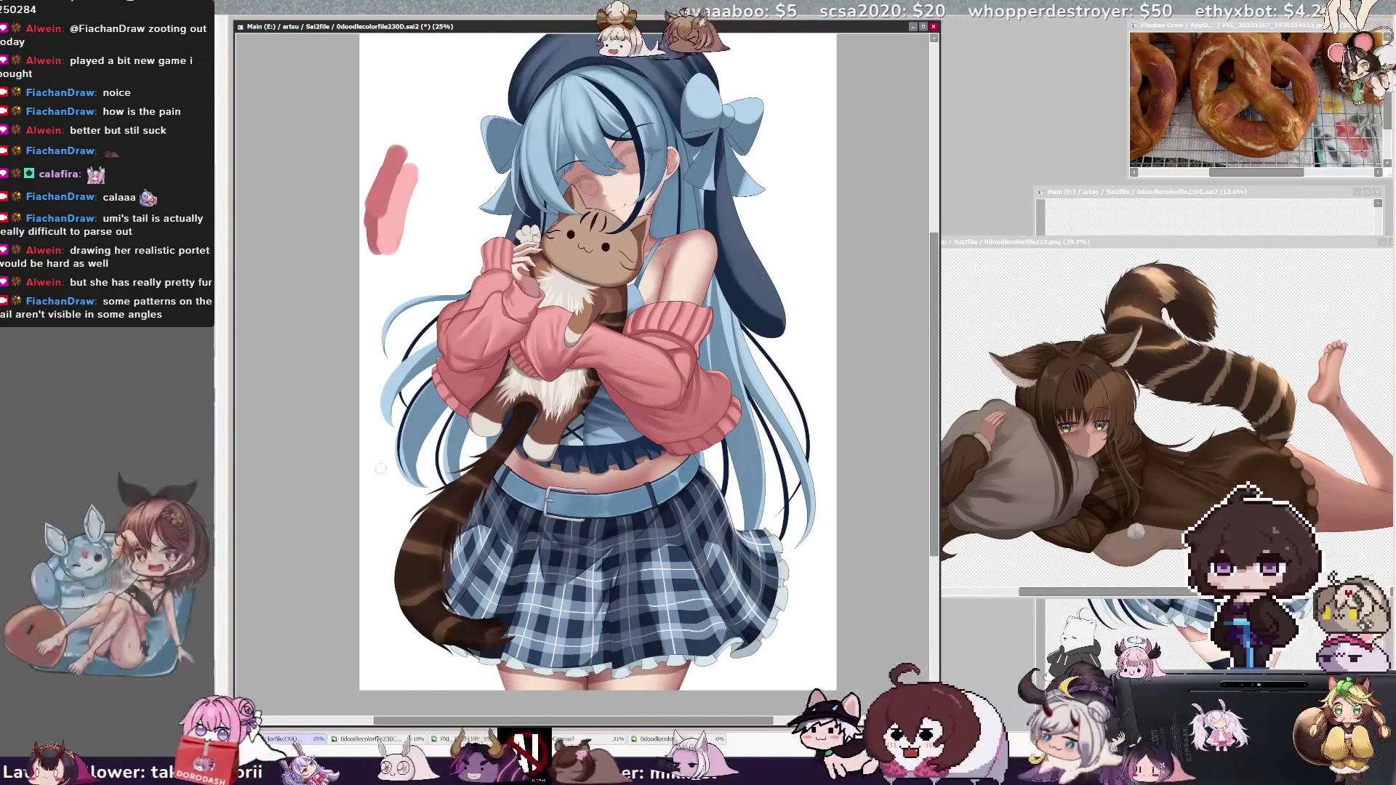
key("bracketright")
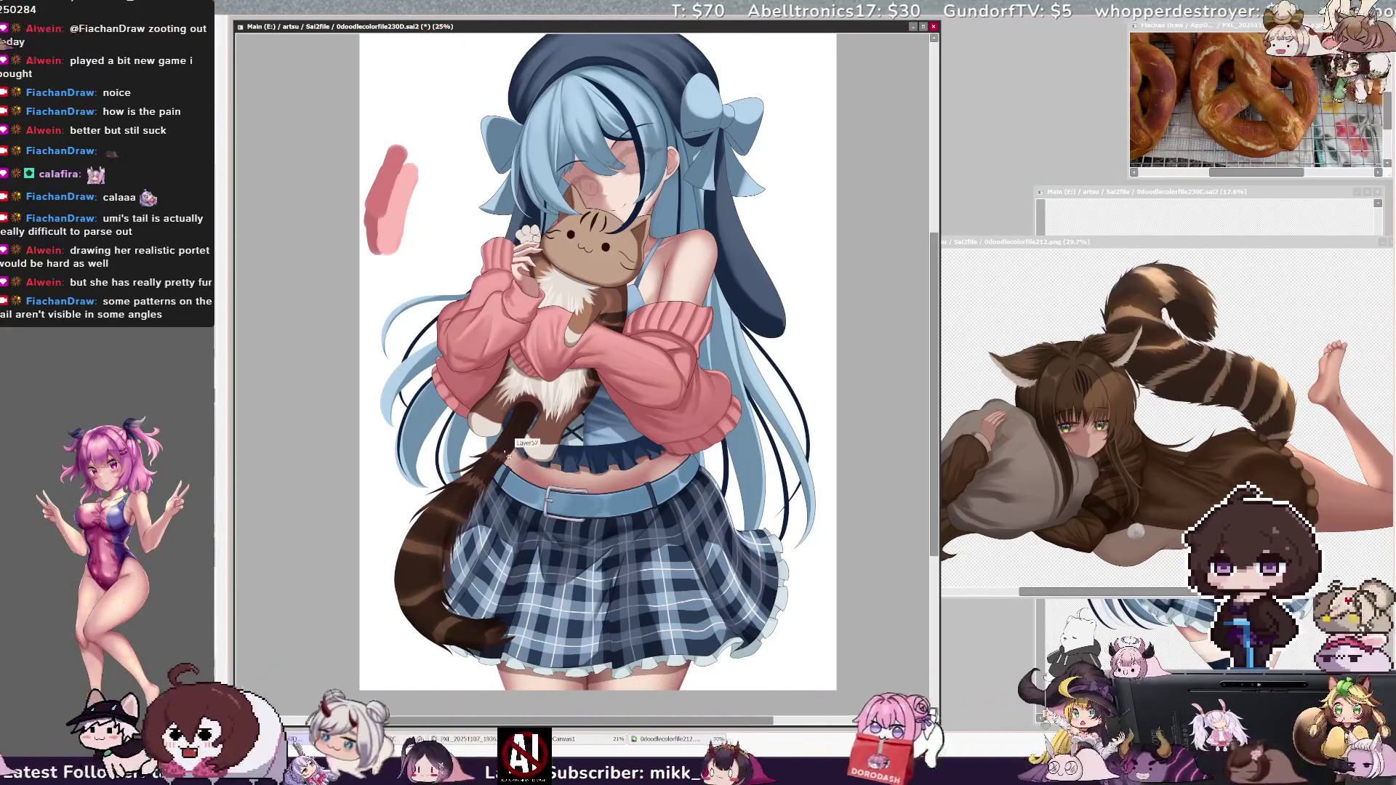
left_click(511, 452, "ctrl+shift")
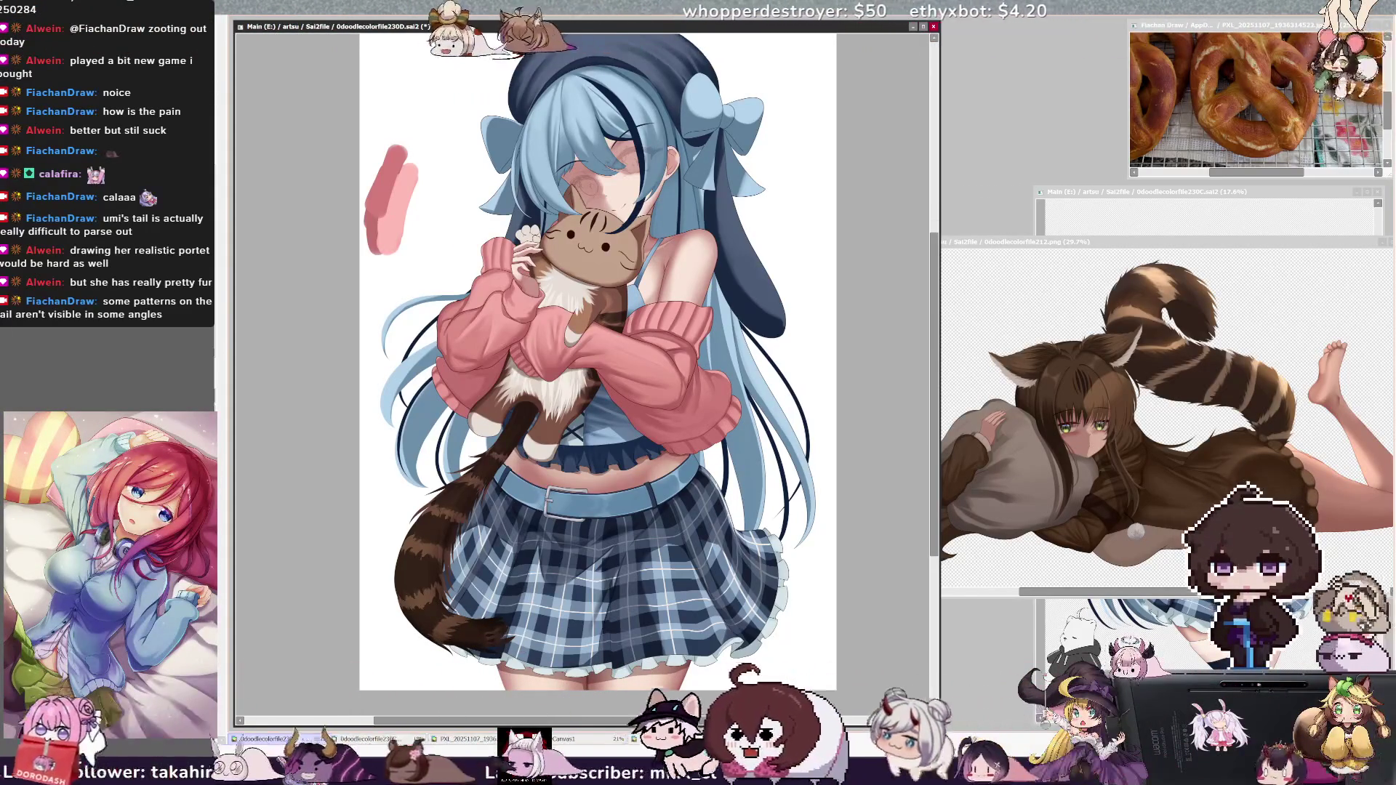
Step: Resize the brush for the stripe bands, then mirror the view and flip it back
key("bracketright")
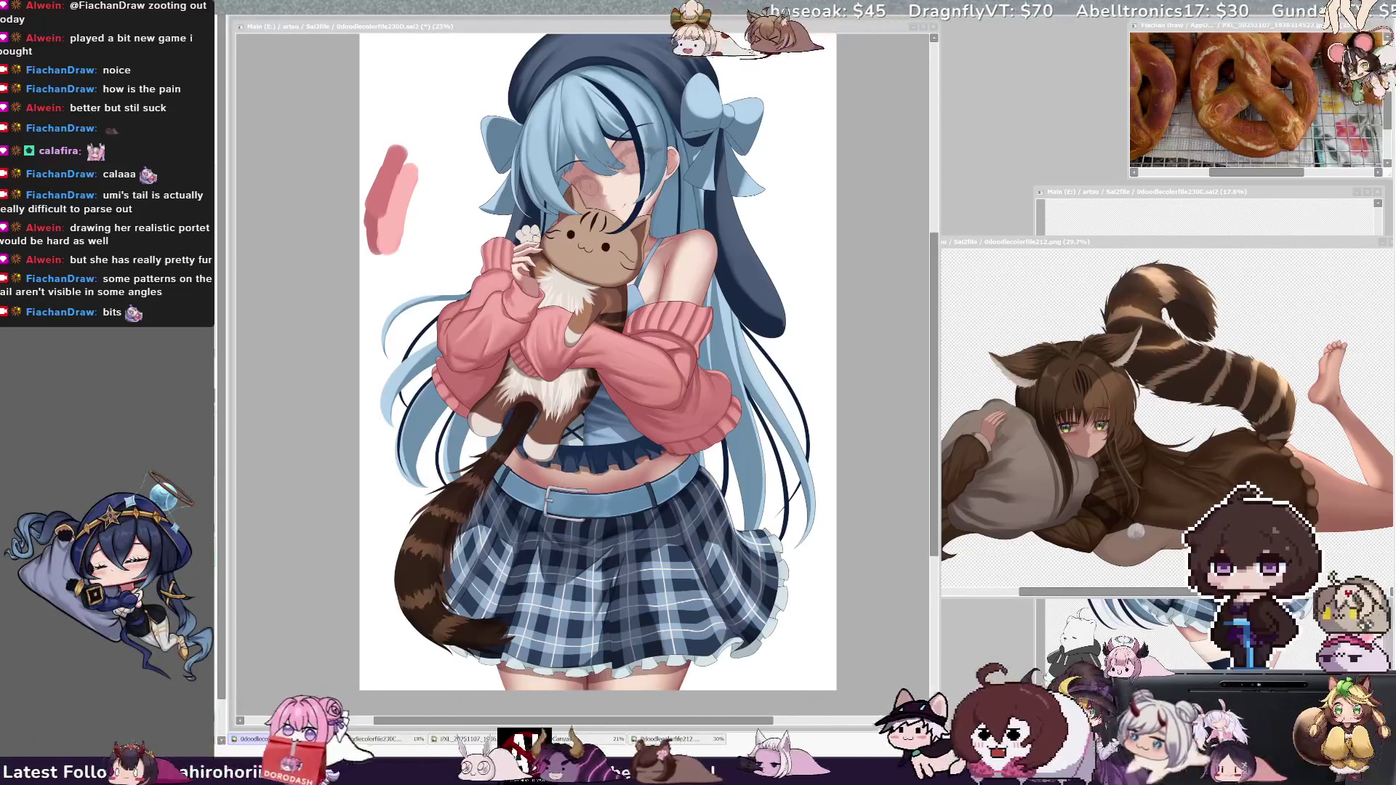
key("h")
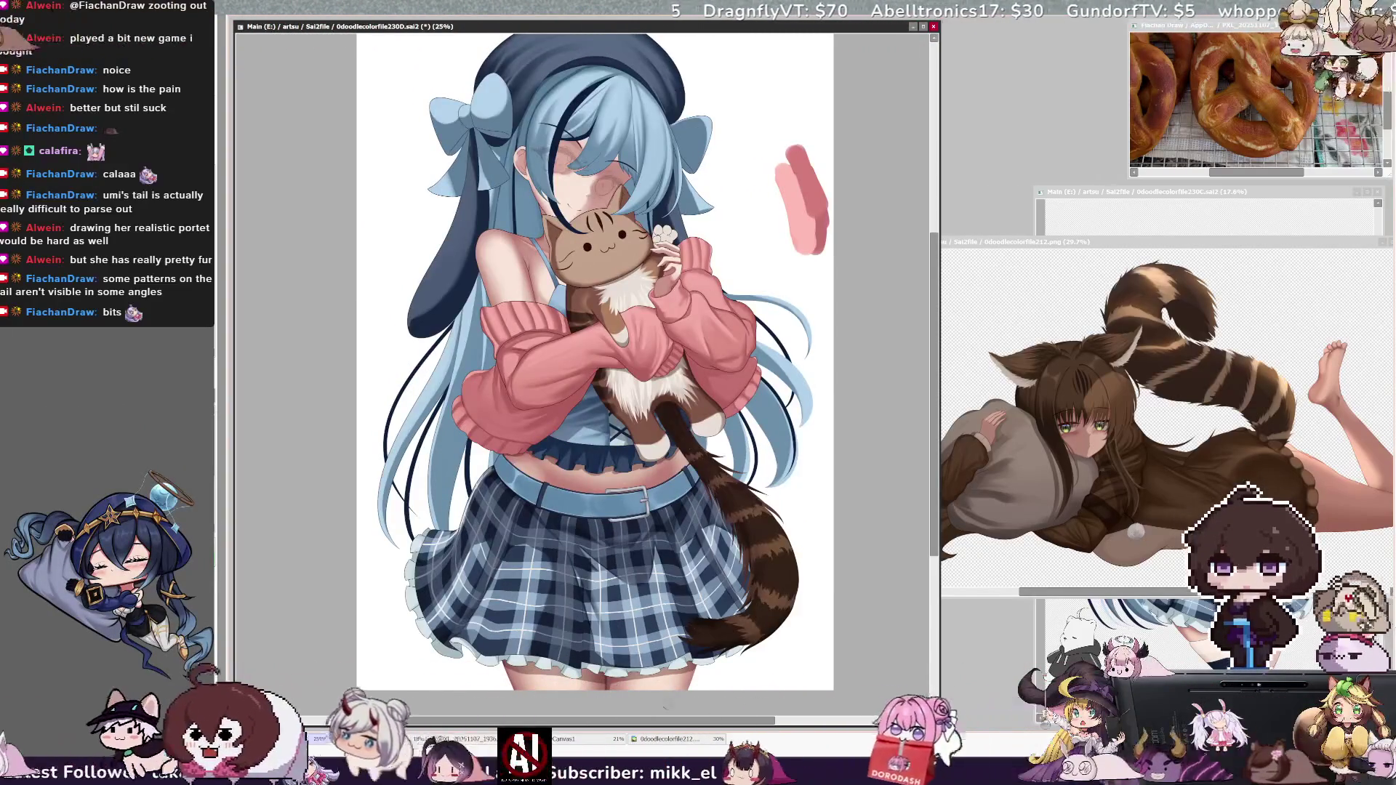
key("h")
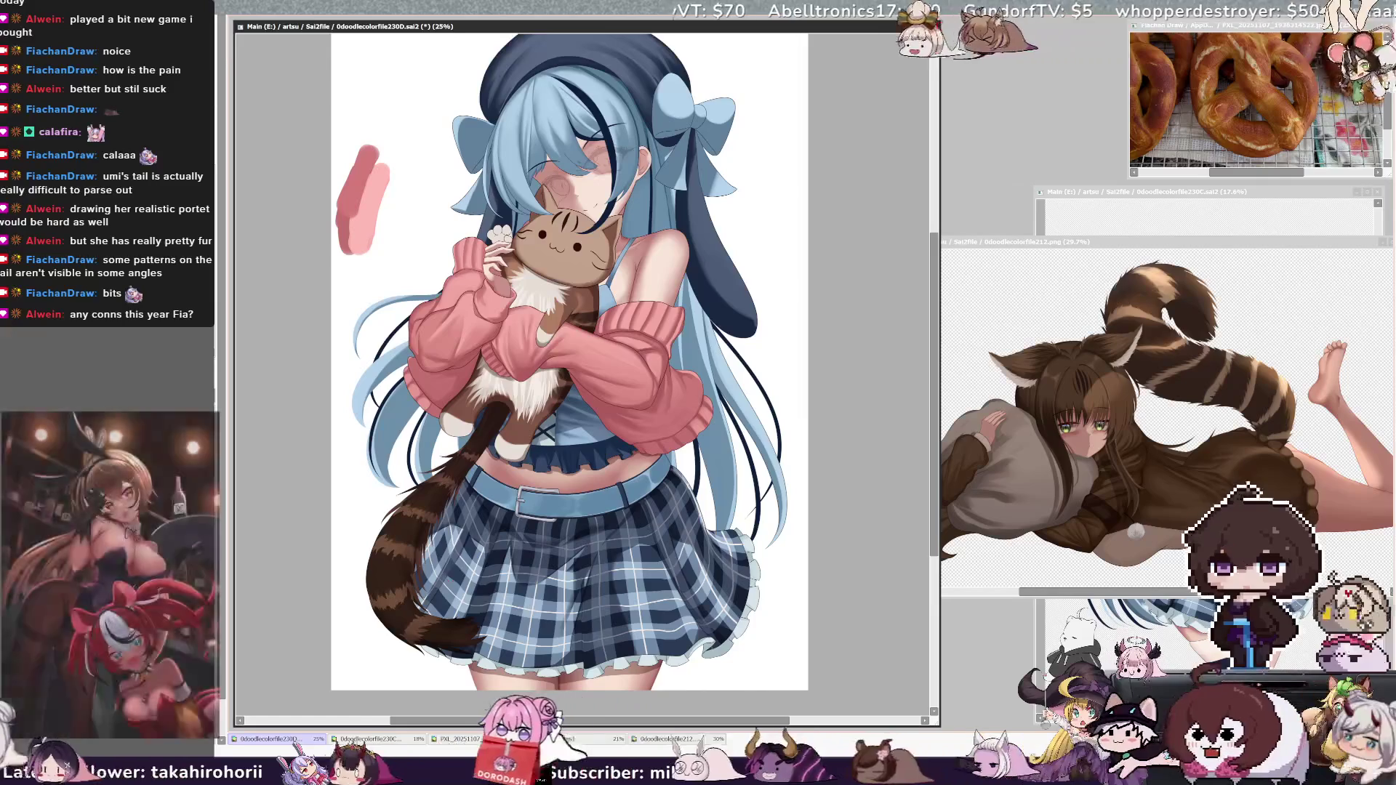
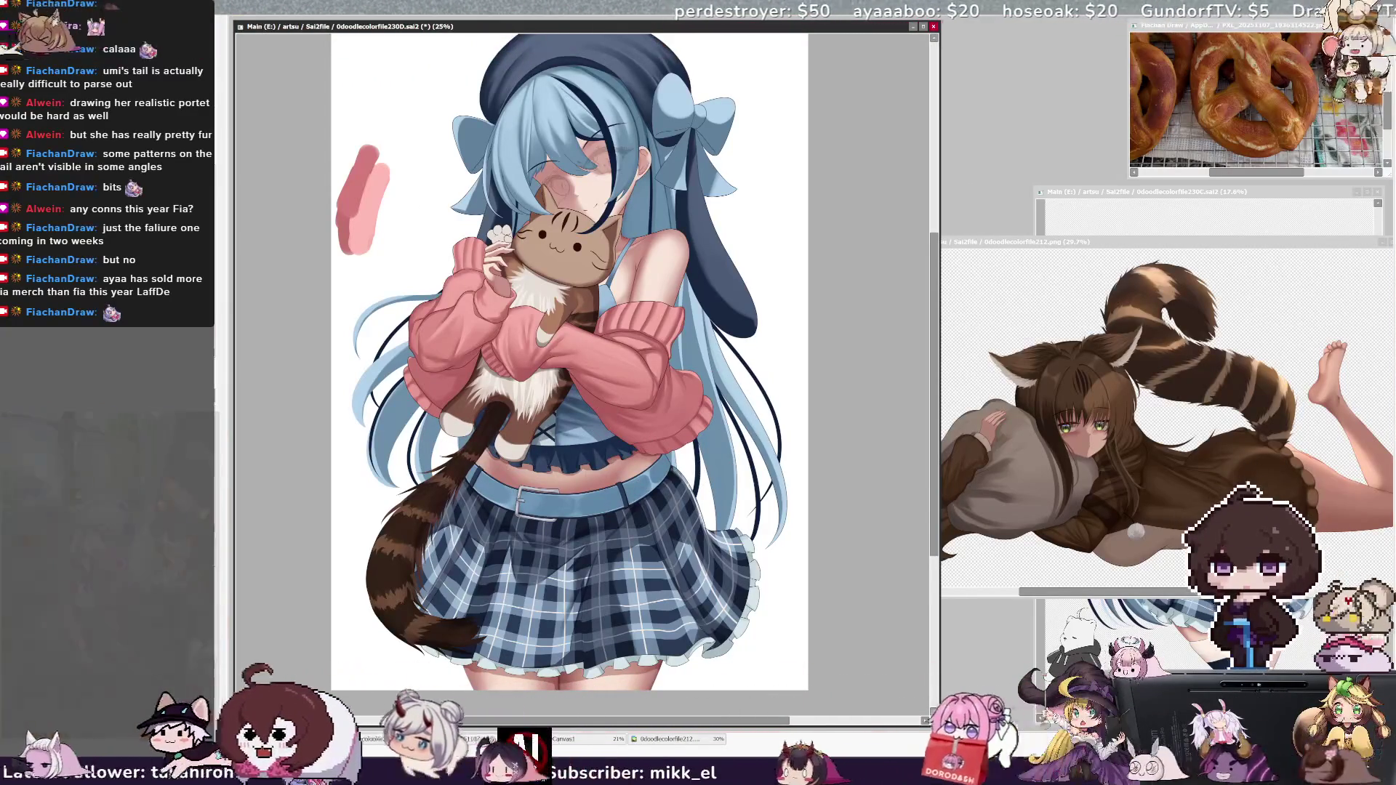
Step: Check the brush size and scroll-zoom to 75% around the cat plush's face and paw
key("ctrl+alt")
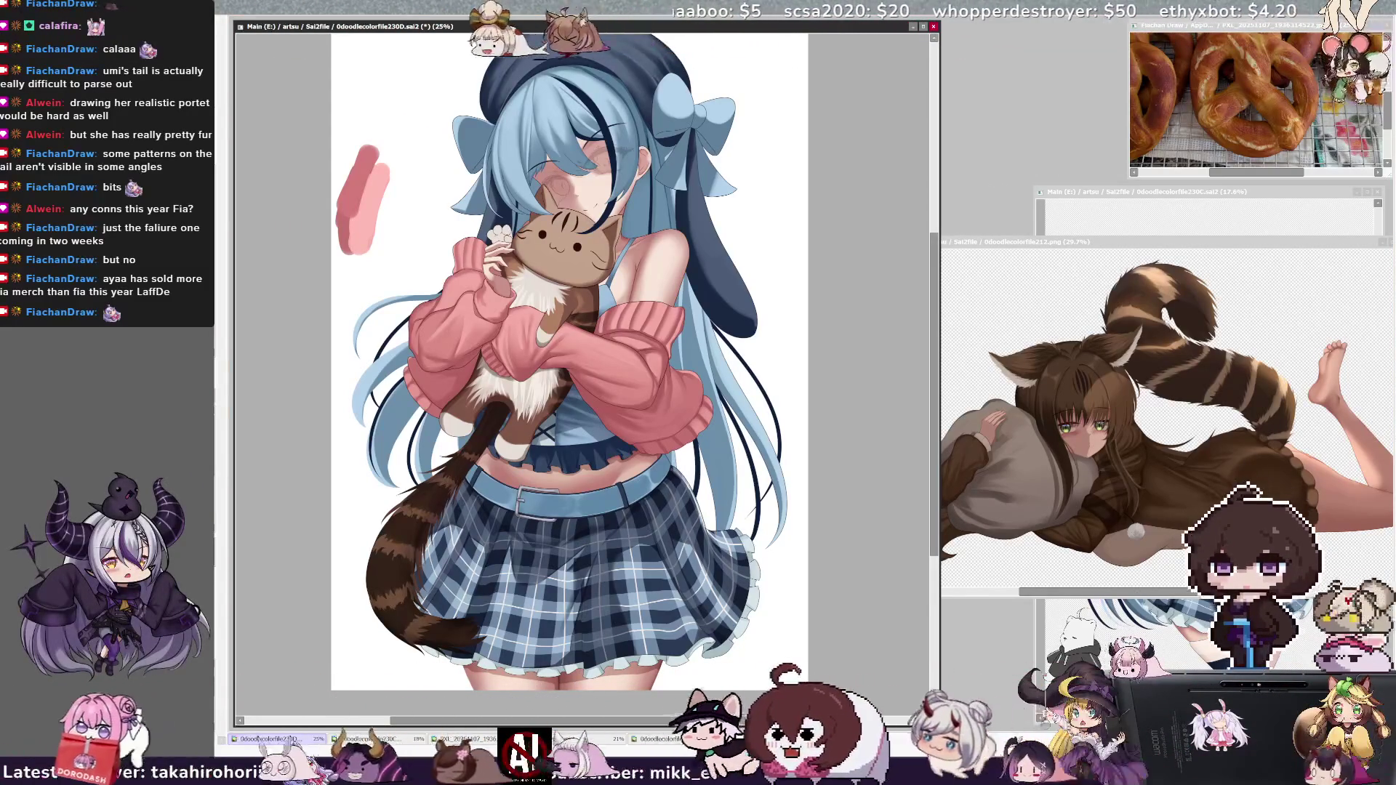
scroll(569, 364, "up", 2)
scroll(595, 370, "up", 3)
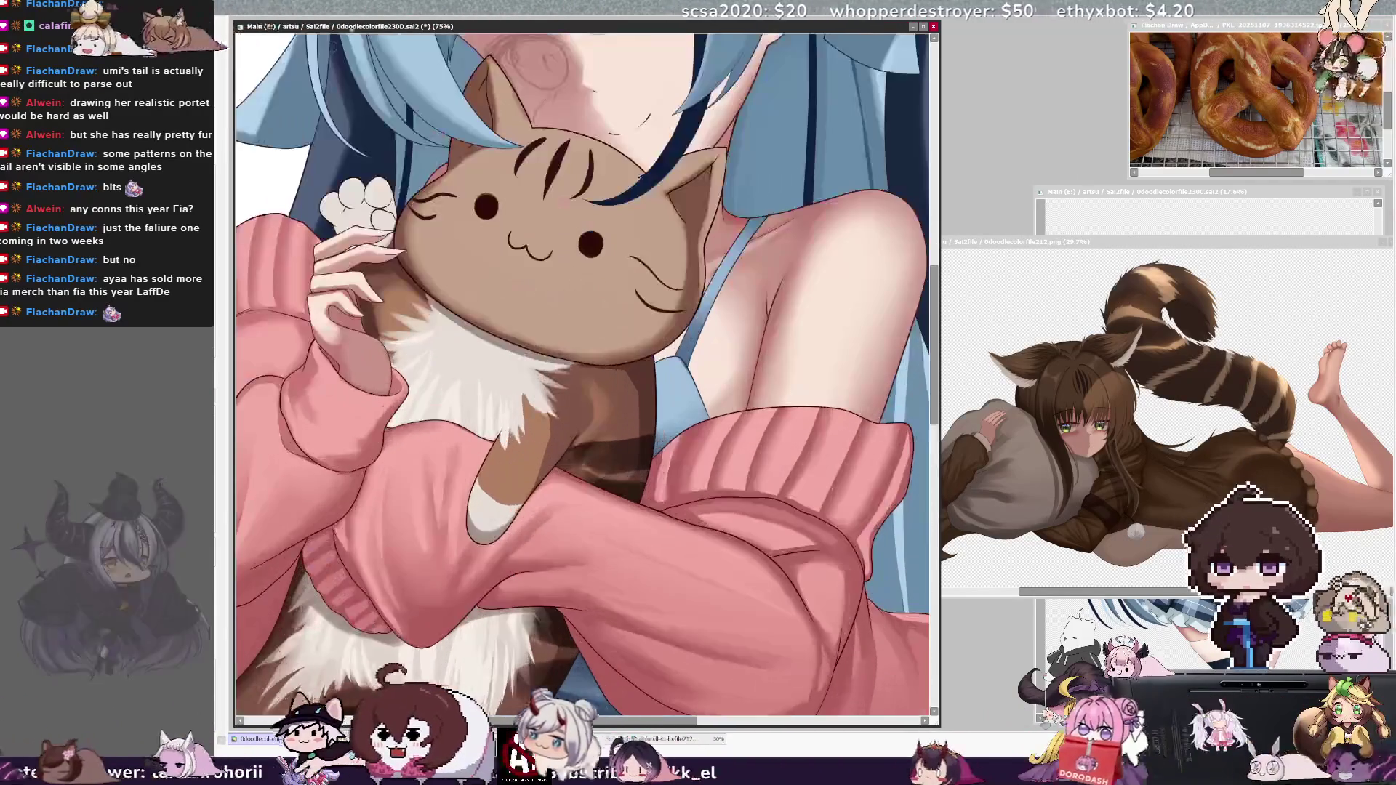
scroll(582, 363, "up", 2)
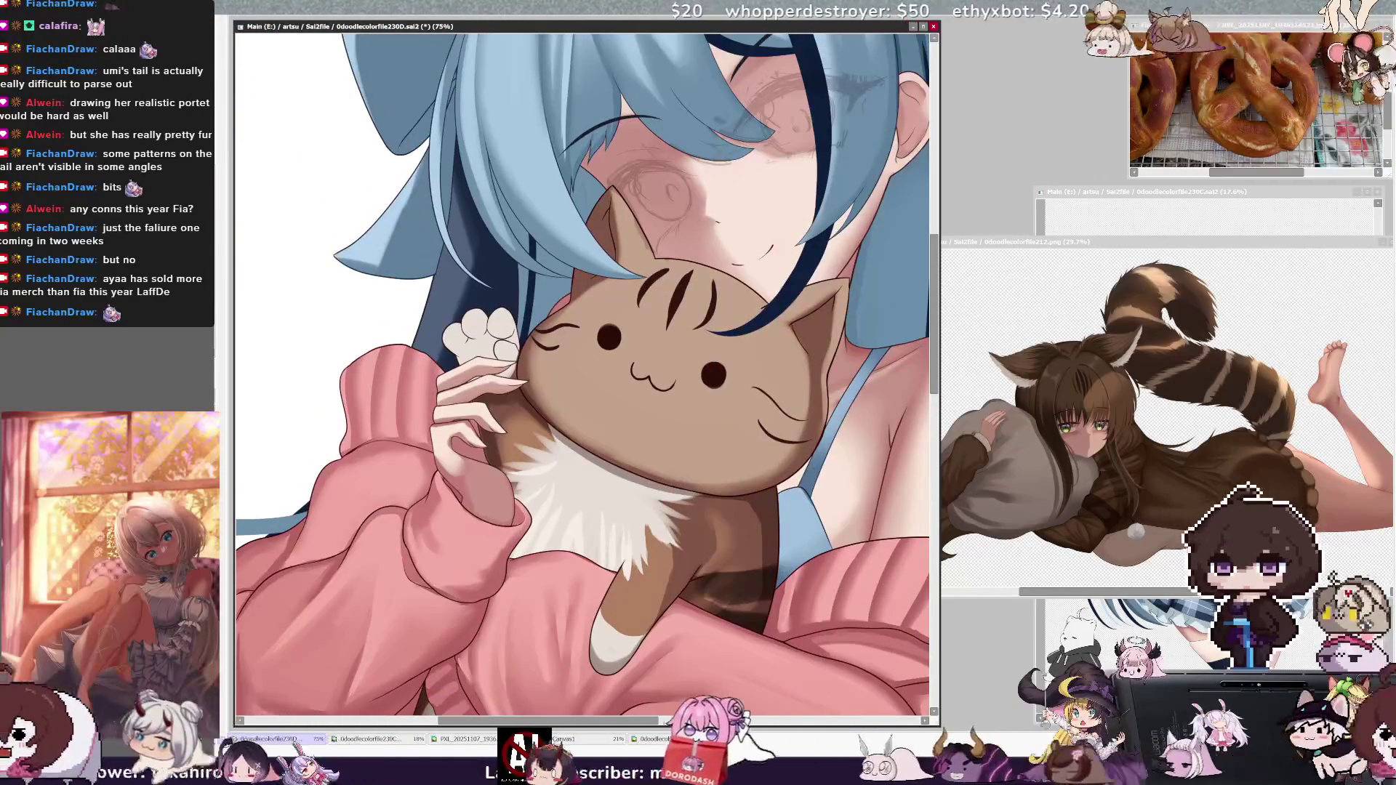
Step: Test a pink pad dot on the white paw, undo it, and adjust the brush size
left_click(459, 344)
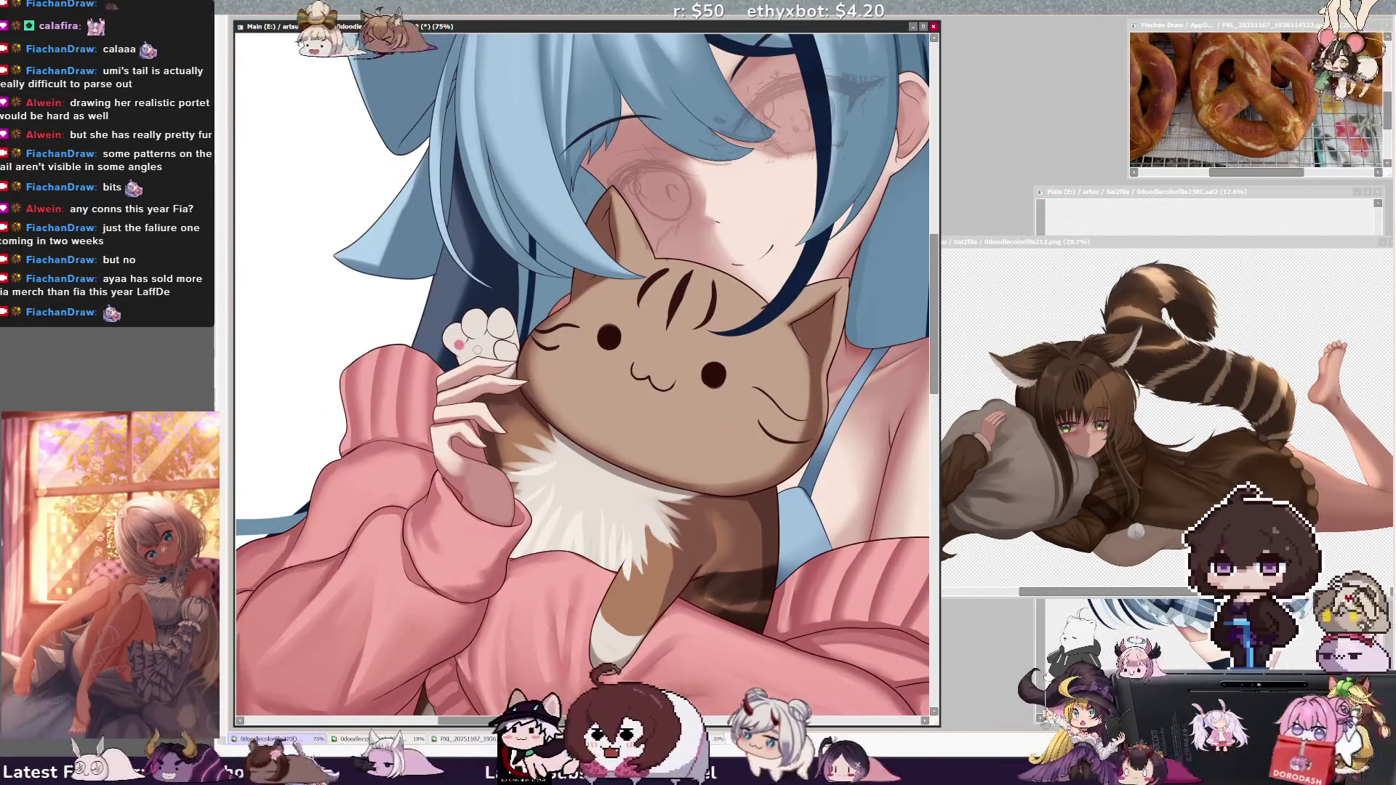
key("ctrl+z")
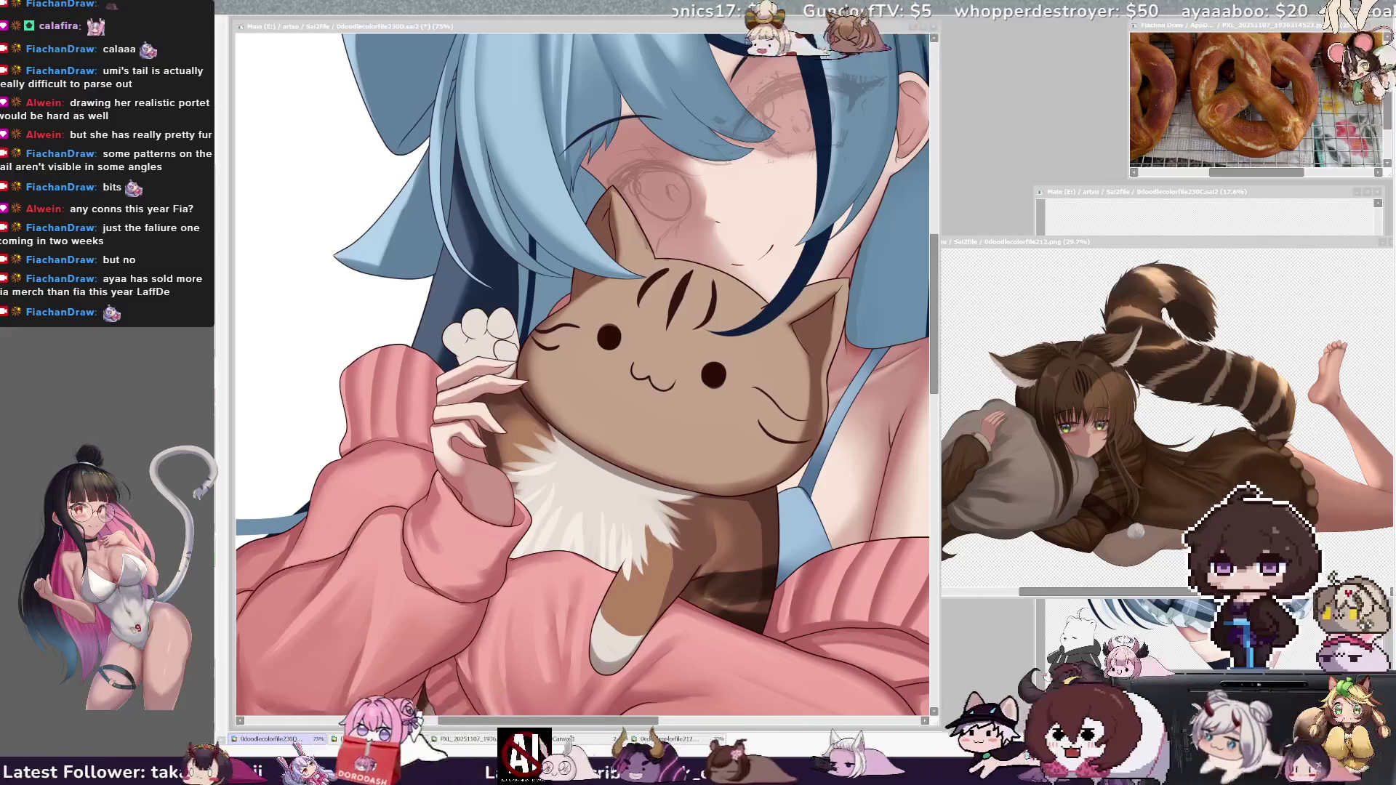
left_click(460, 289)
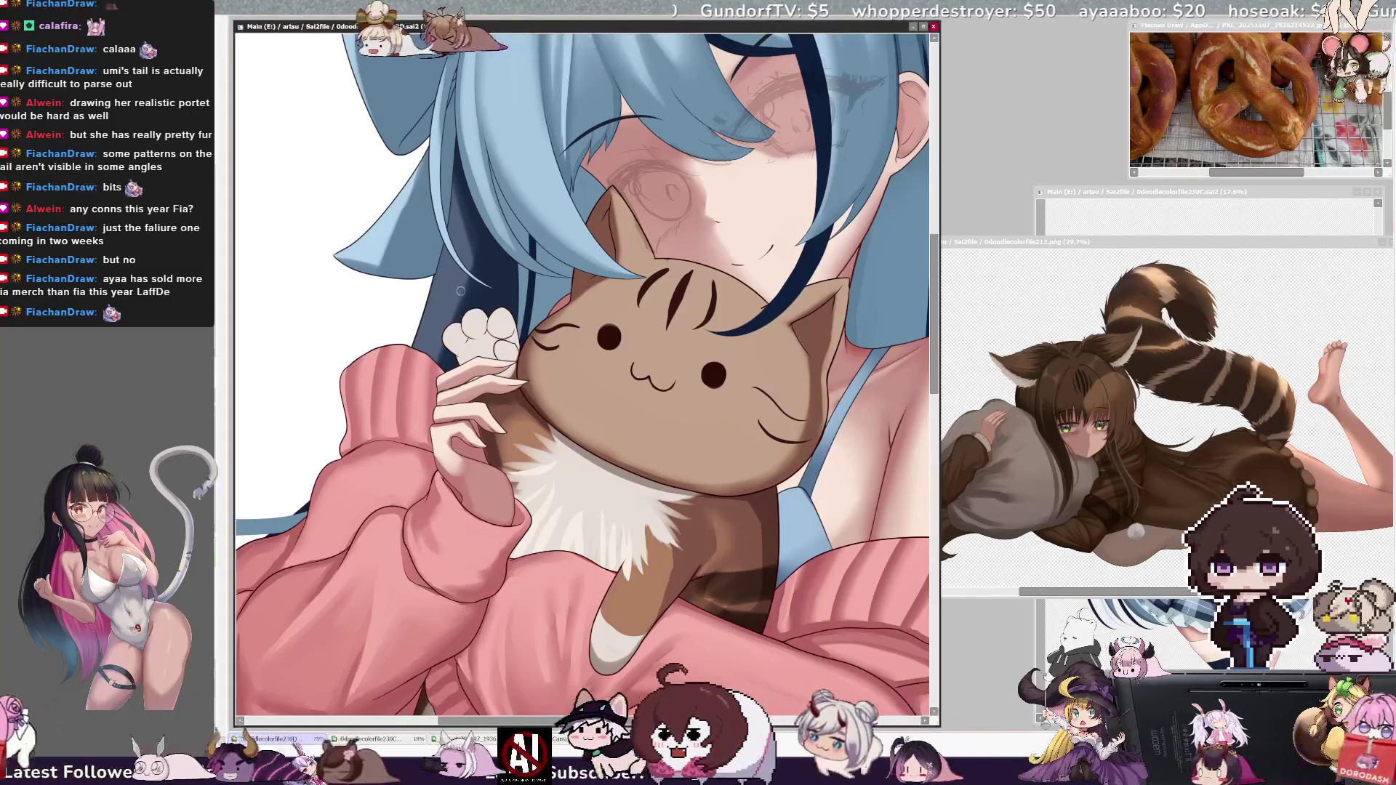
key("bracketleft")
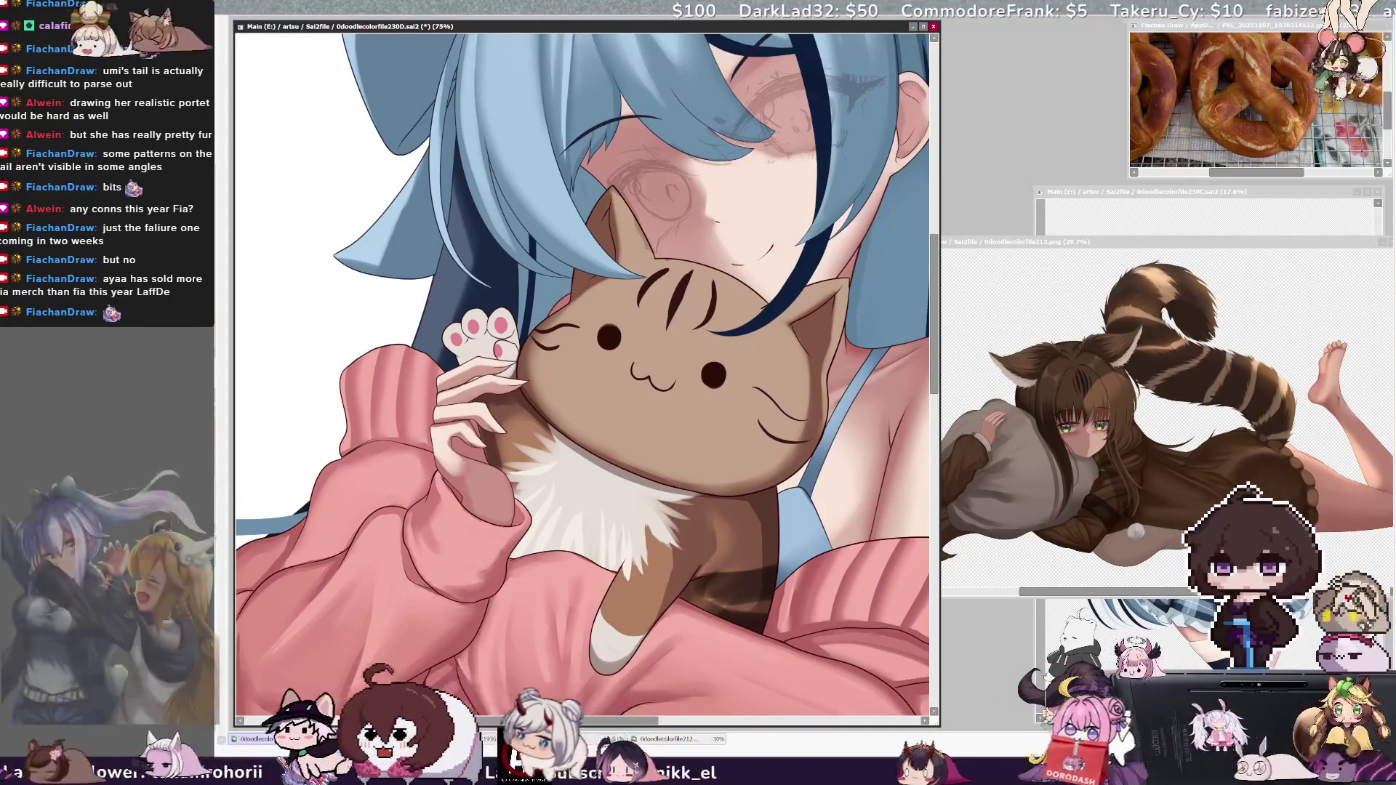
Step: Resize the brush up to 110 and back down to 43 for the paw's pink toe beans
key("ctrl+alt")
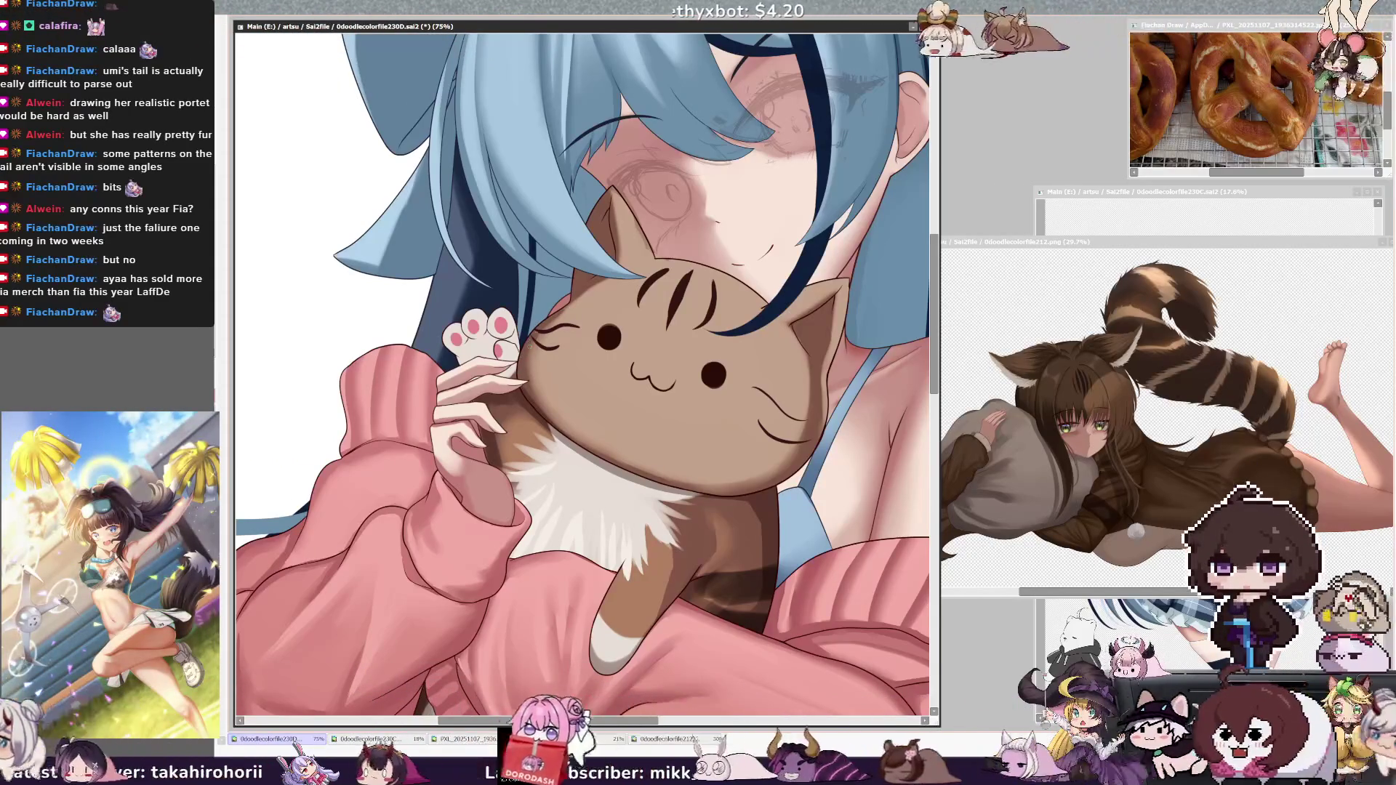
key("bracketright")
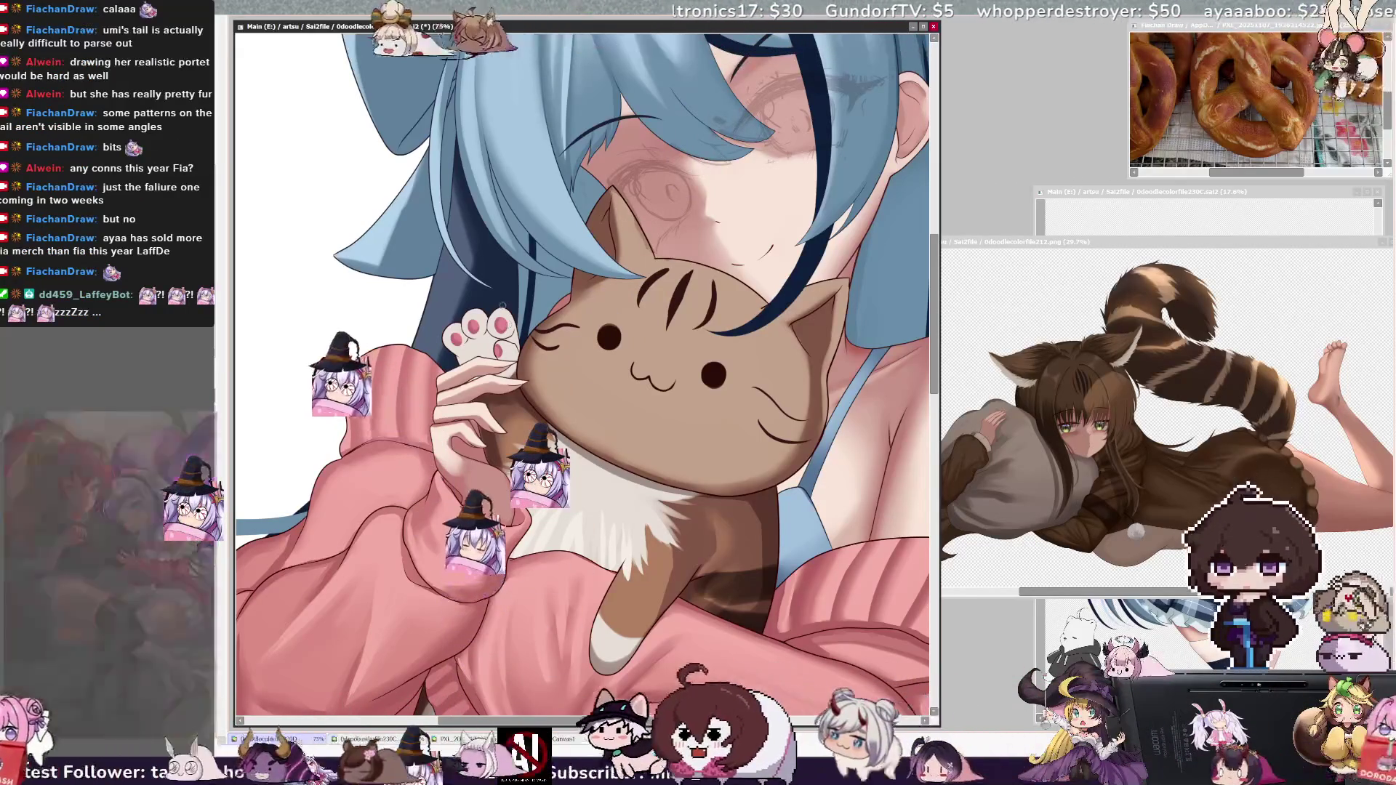
key("bracketleft")
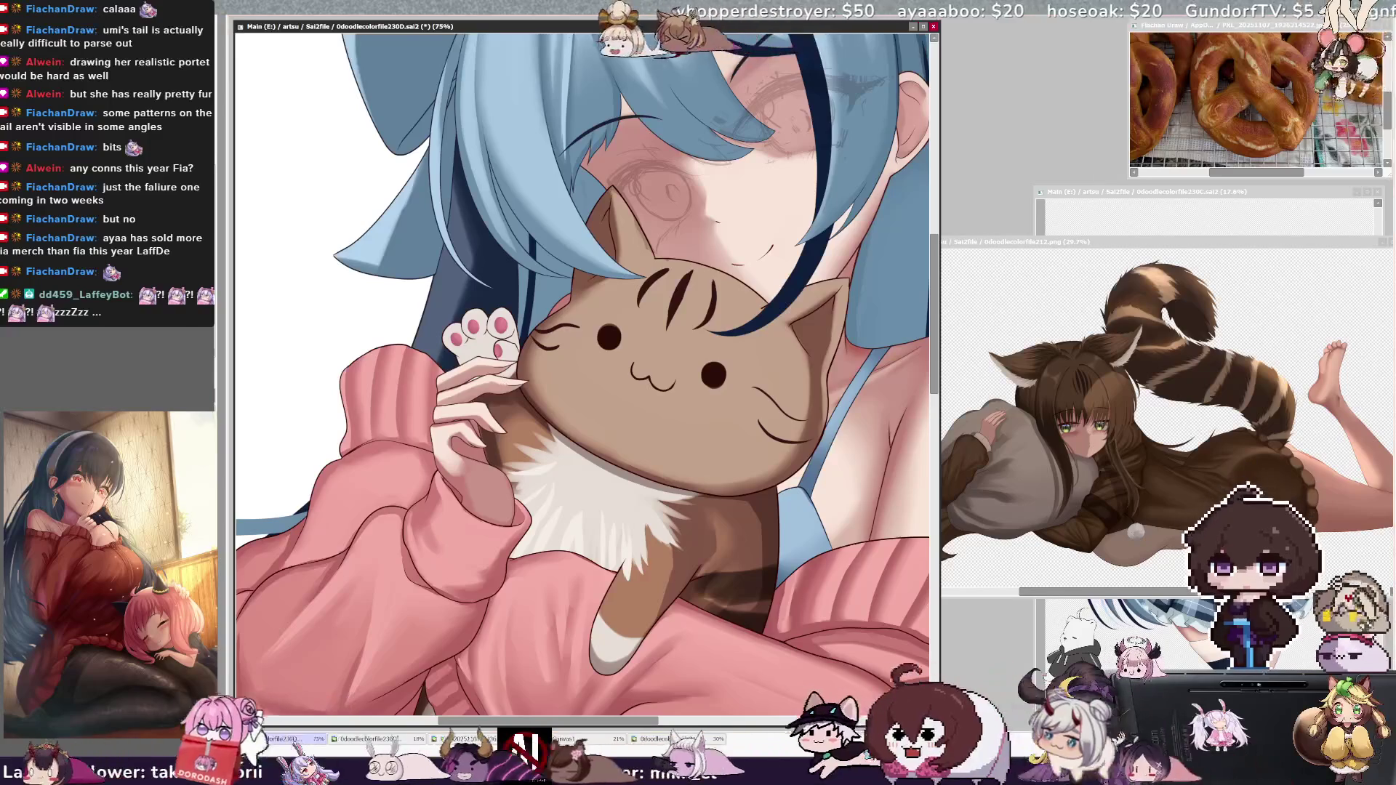
Step: Shrink the brush to 23, then 20, to touch up the pads and remove the paw's purple tint
key("bracketleft")
key("bracketleft")
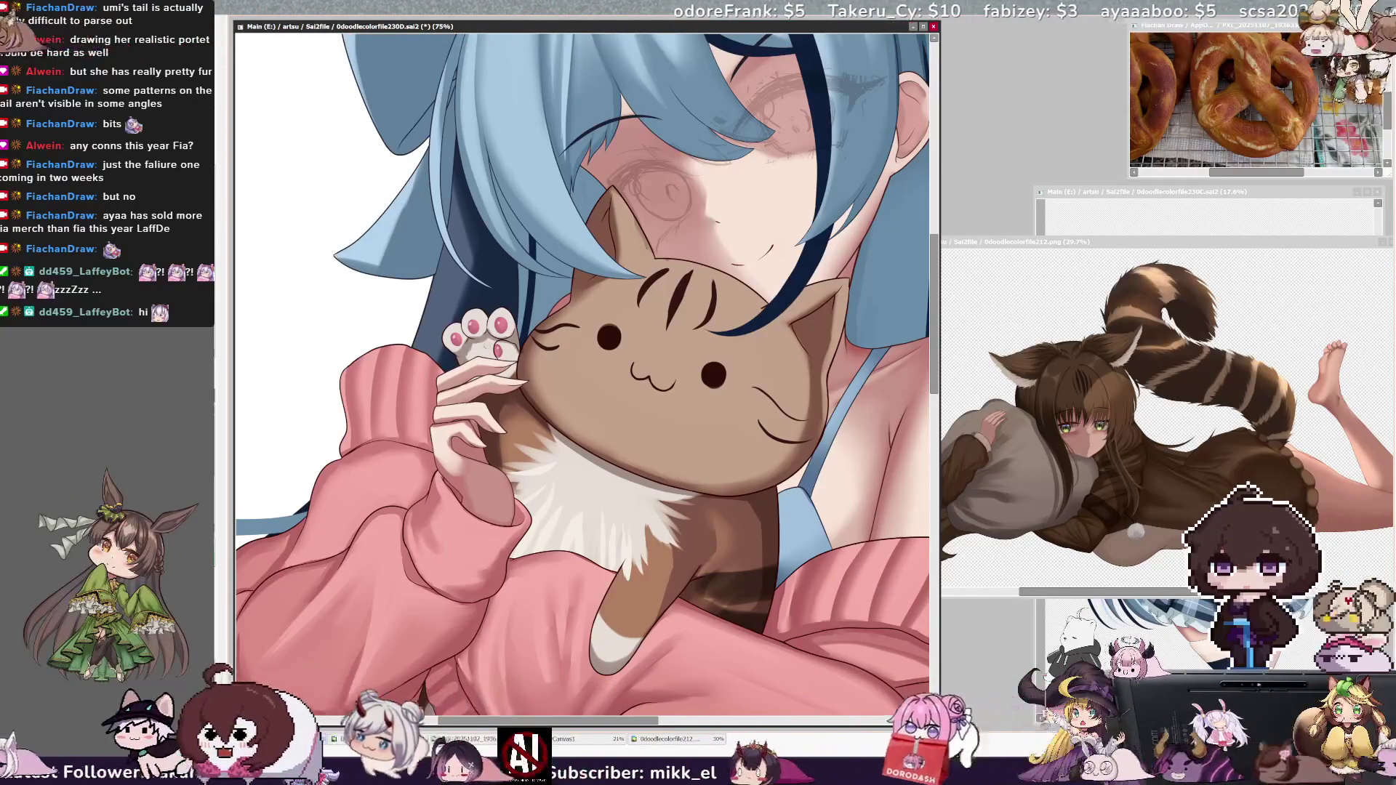
key("bracketleft")
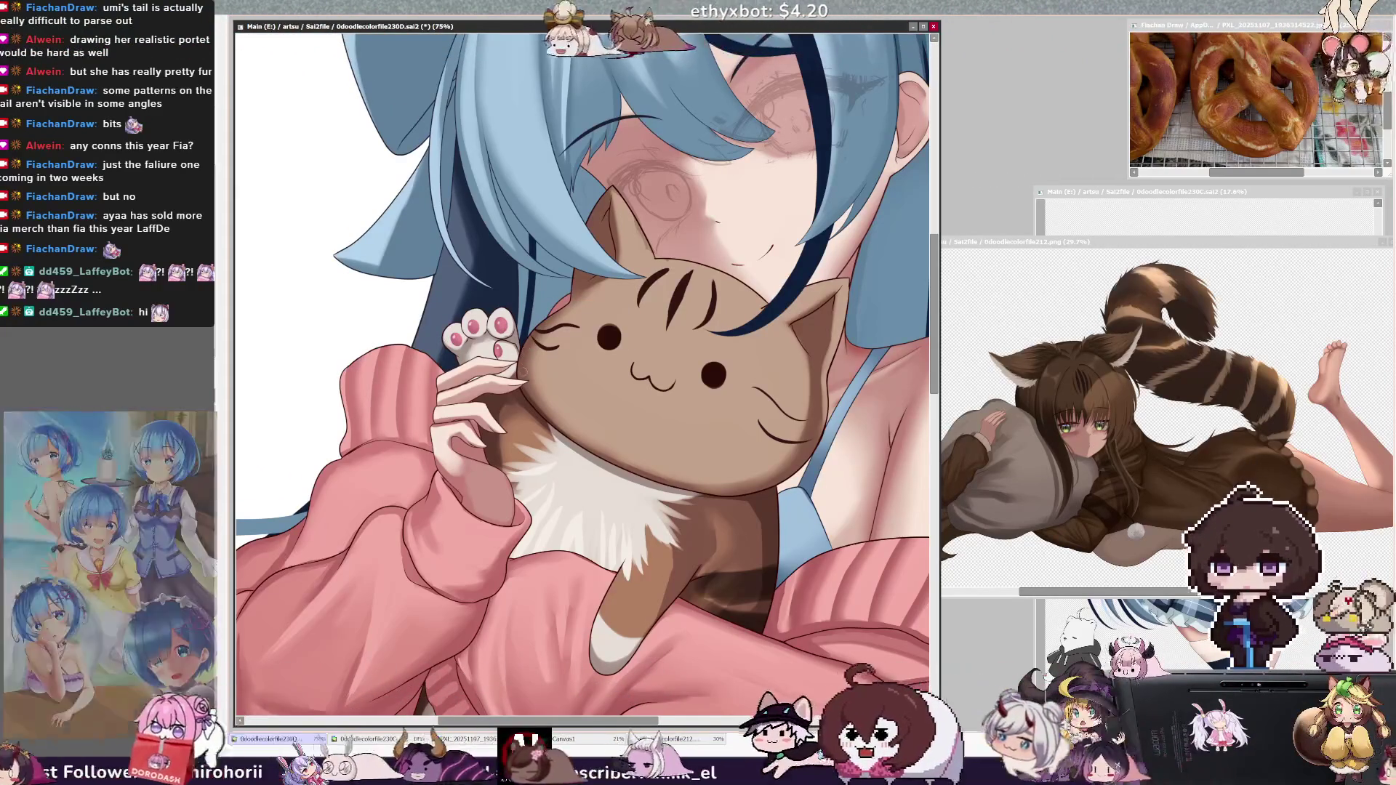
key("bracketright")
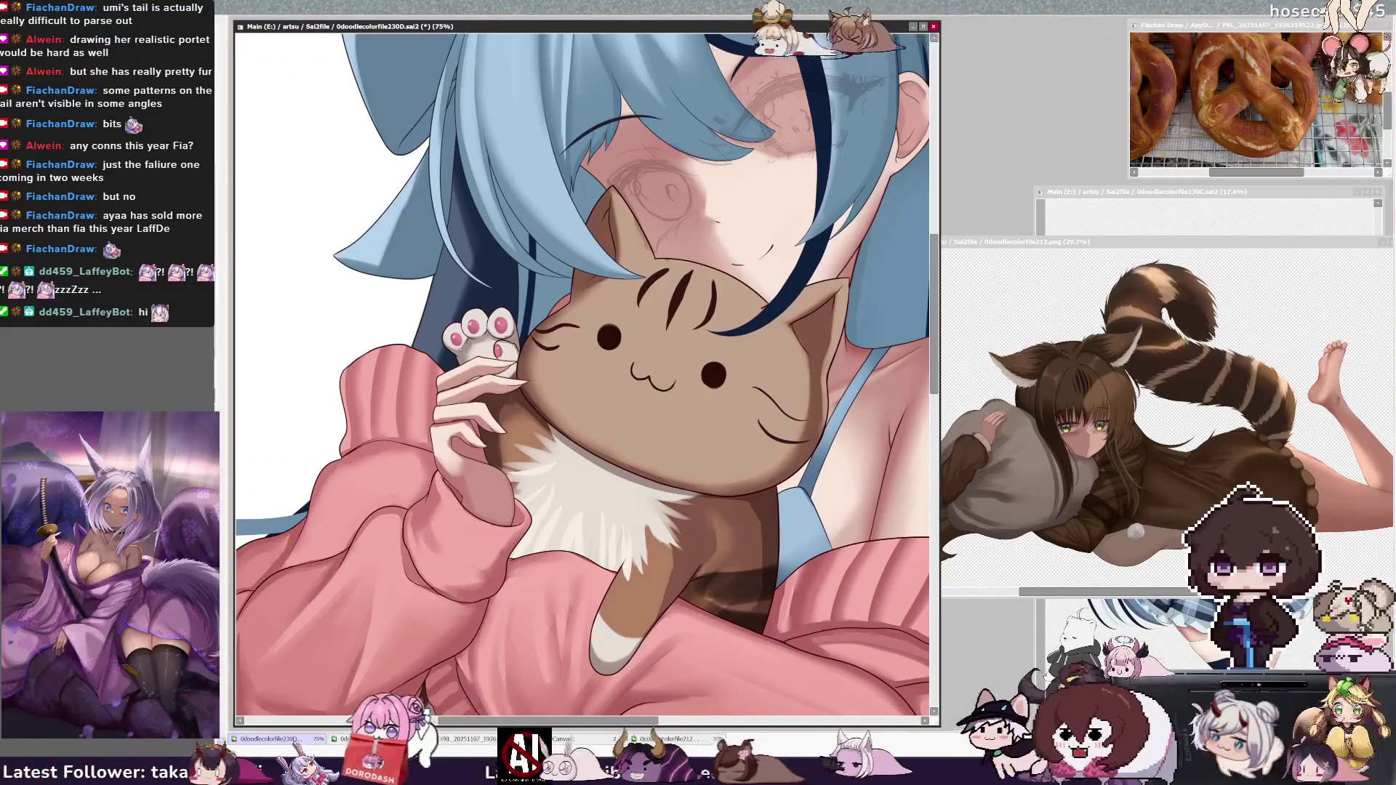
key("ctrl+d")
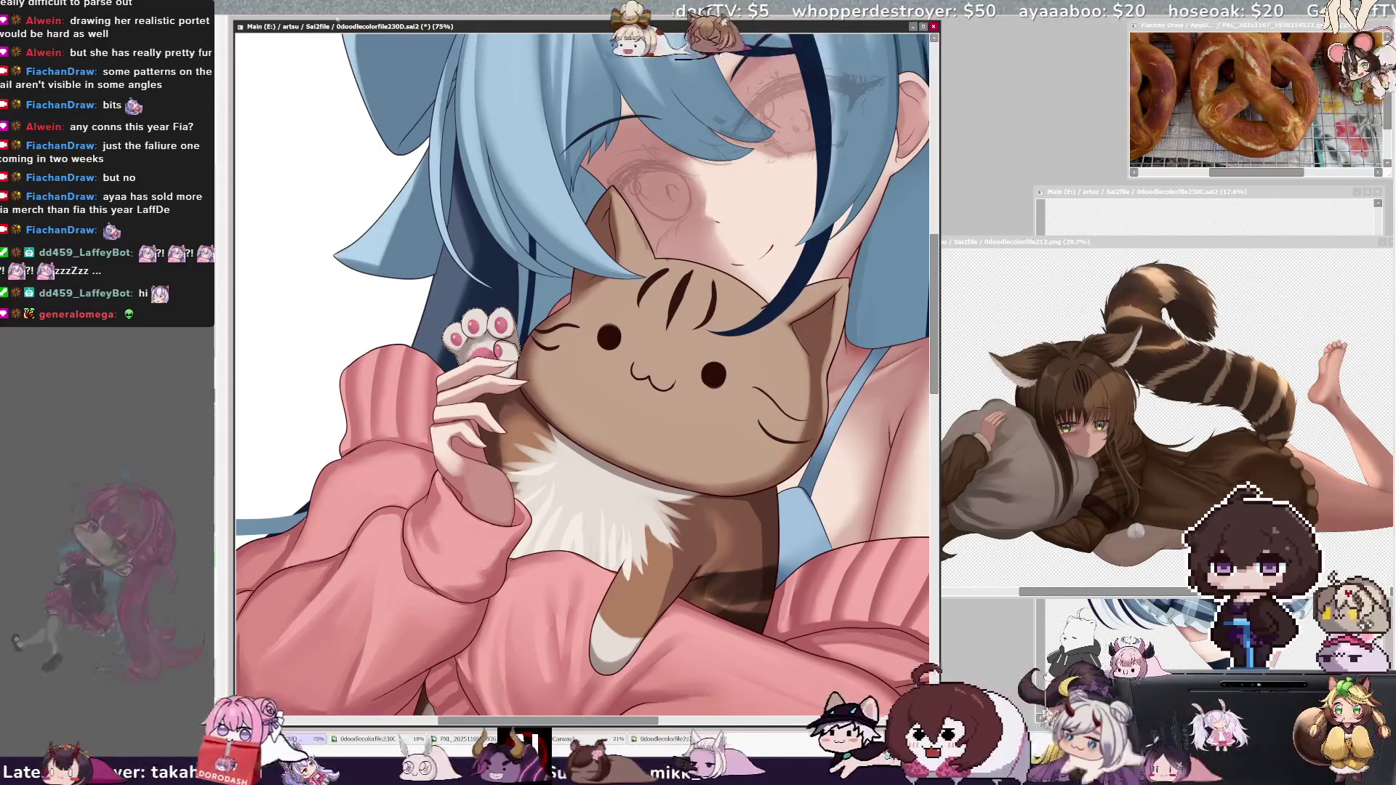
Step: Zoom the canvas out to about 33% and scroll to frame the full picture
key("ctrl+minus")
key("ctrl+minus")
key("ctrl+plus")
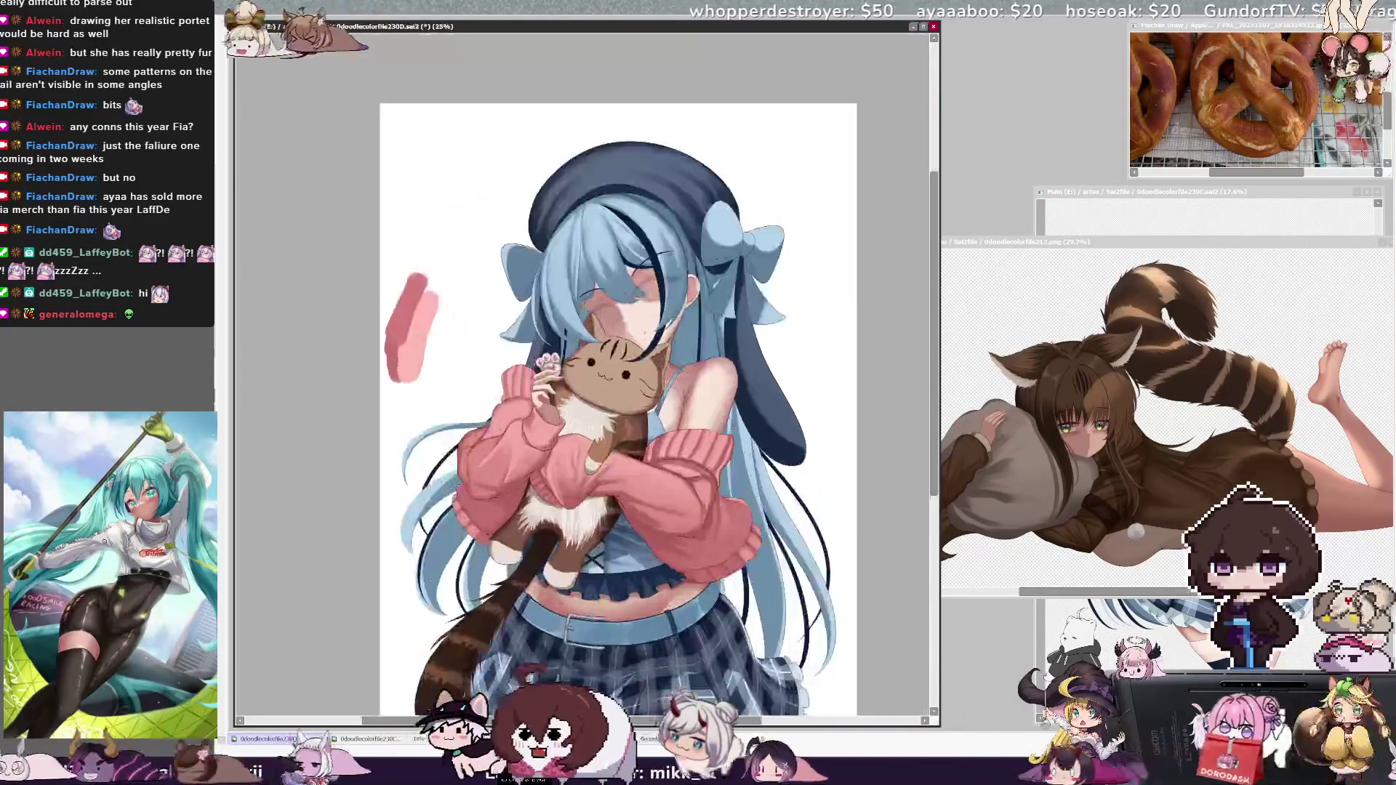
scroll(586, 363, "down", 2)
scroll(585, 364, "down", 3)
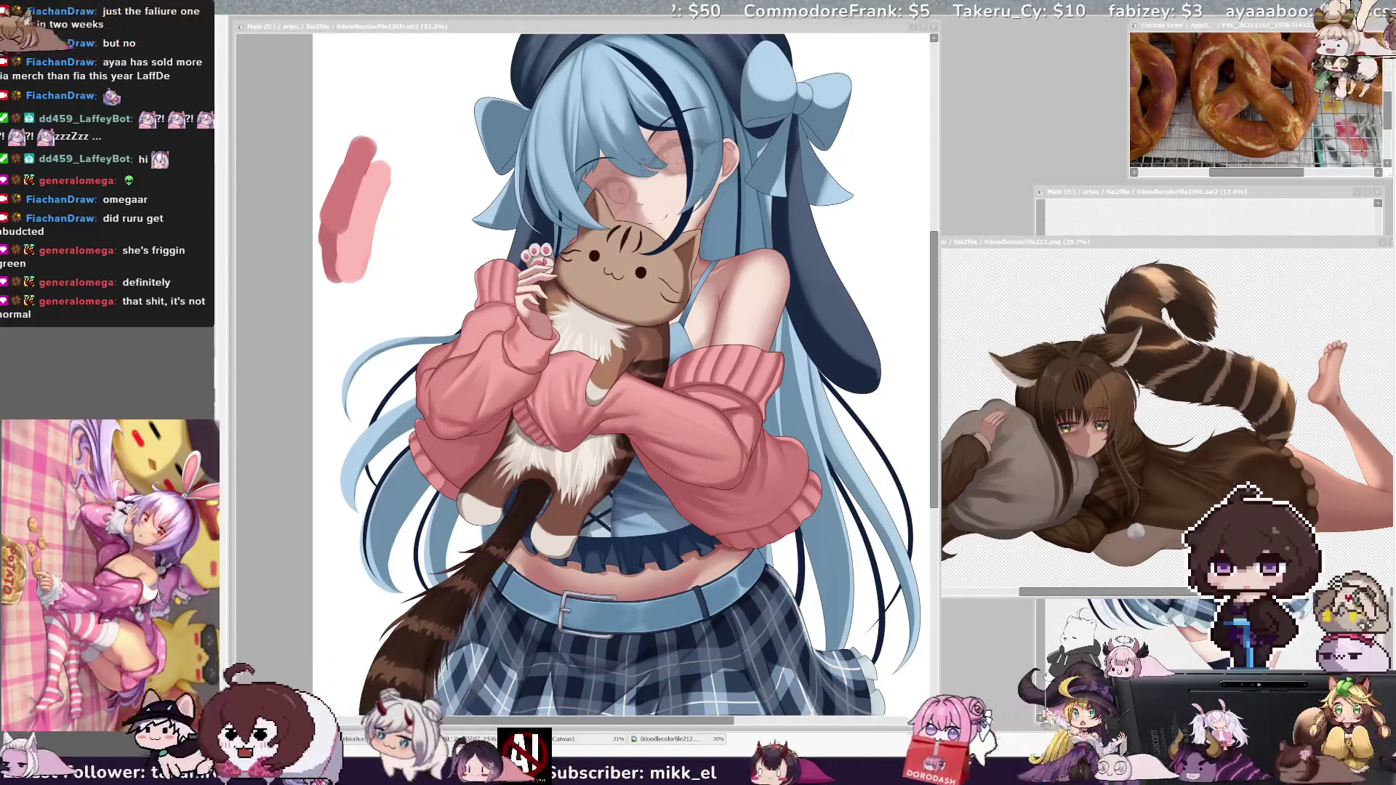
Step: Tilt the canvas with End to paint pink cheek blush on the cat, then turn it back with Home
key("End")
key("End")
key("End")
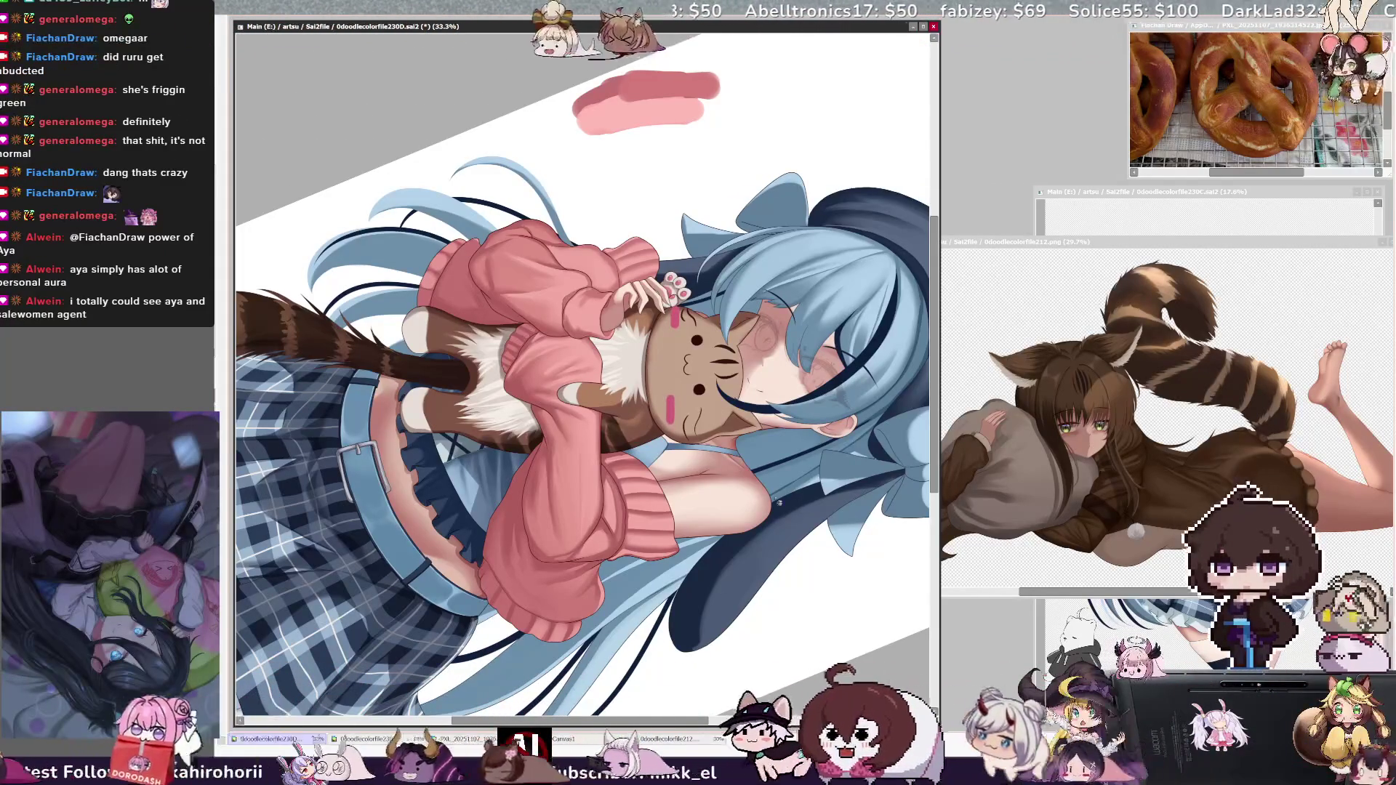
key("Home")
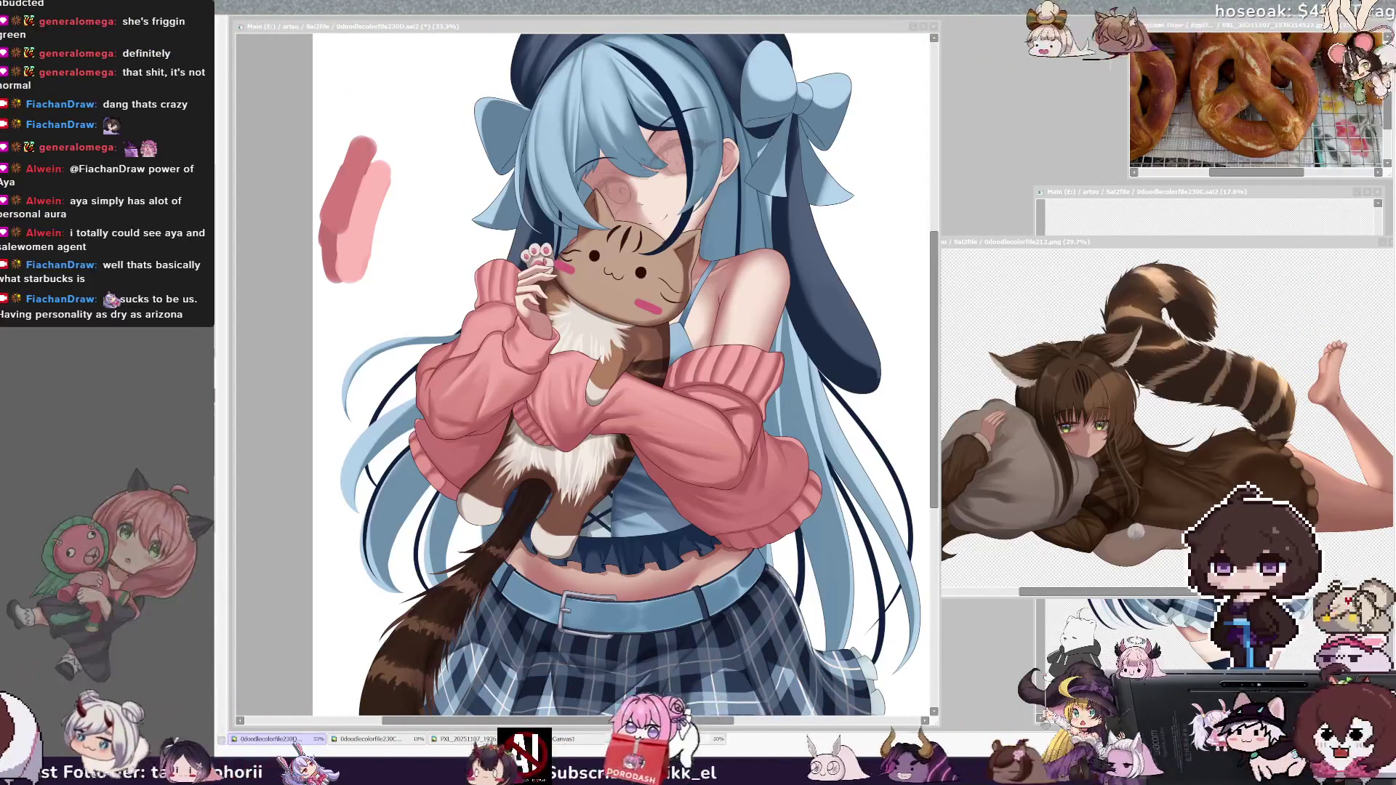
Step: Refocus the illustration window, then bring the 0doodlecolorfile212.png cat-girl reference to the front
left_click(922, 408)
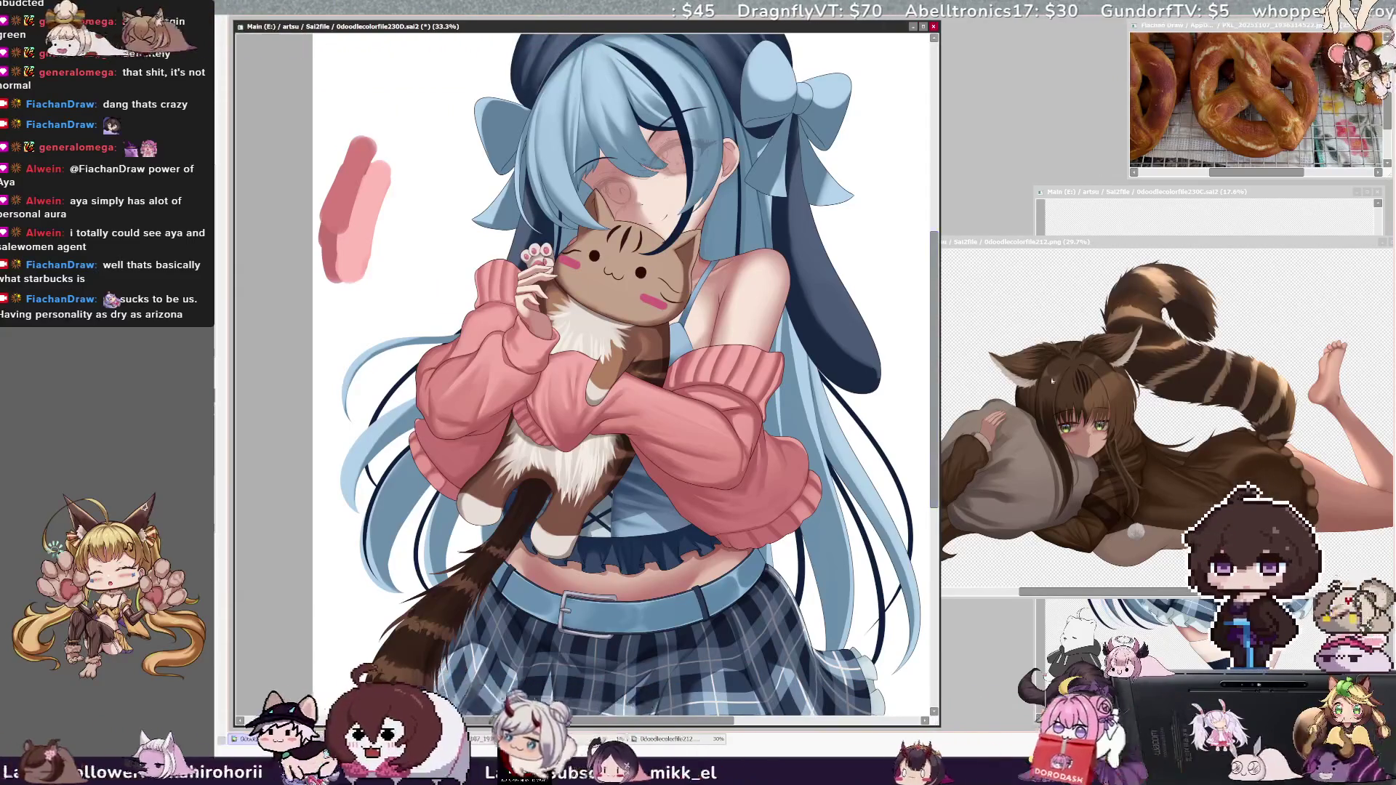
left_click(676, 739)
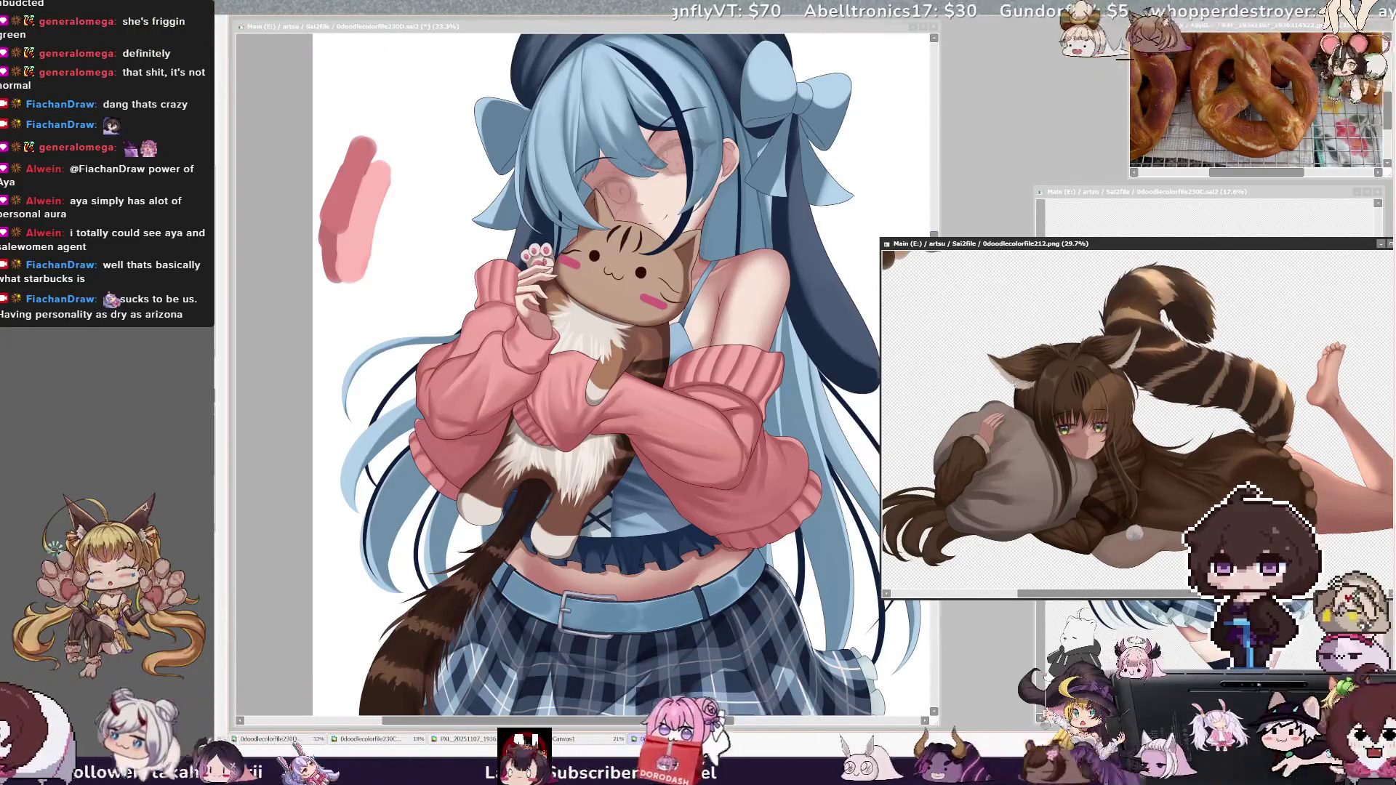
Step: Drag the 212.png reference window lower, return to the main illustration, and pick the Cat layer
left_click_drag(1090, 243, 1093, 316)
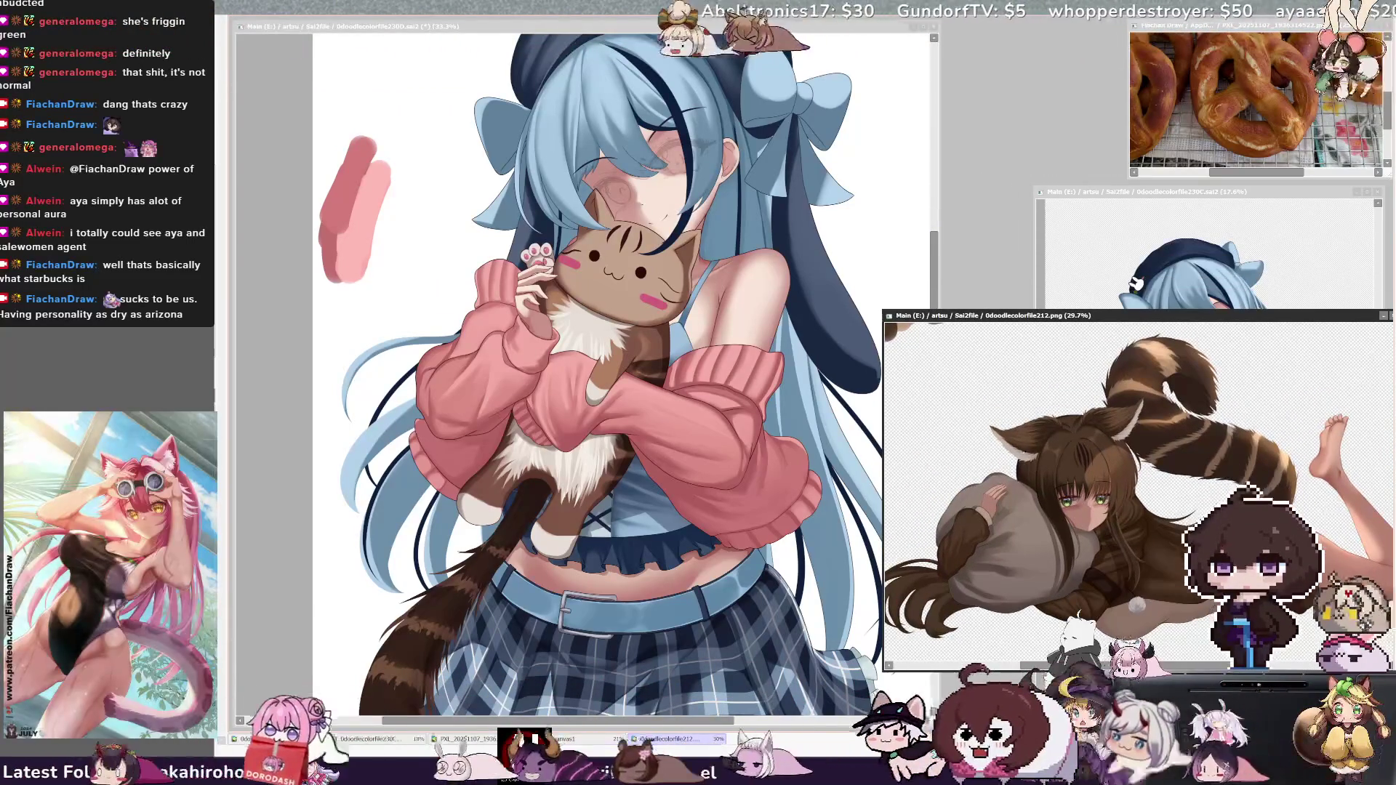
left_click(816, 684)
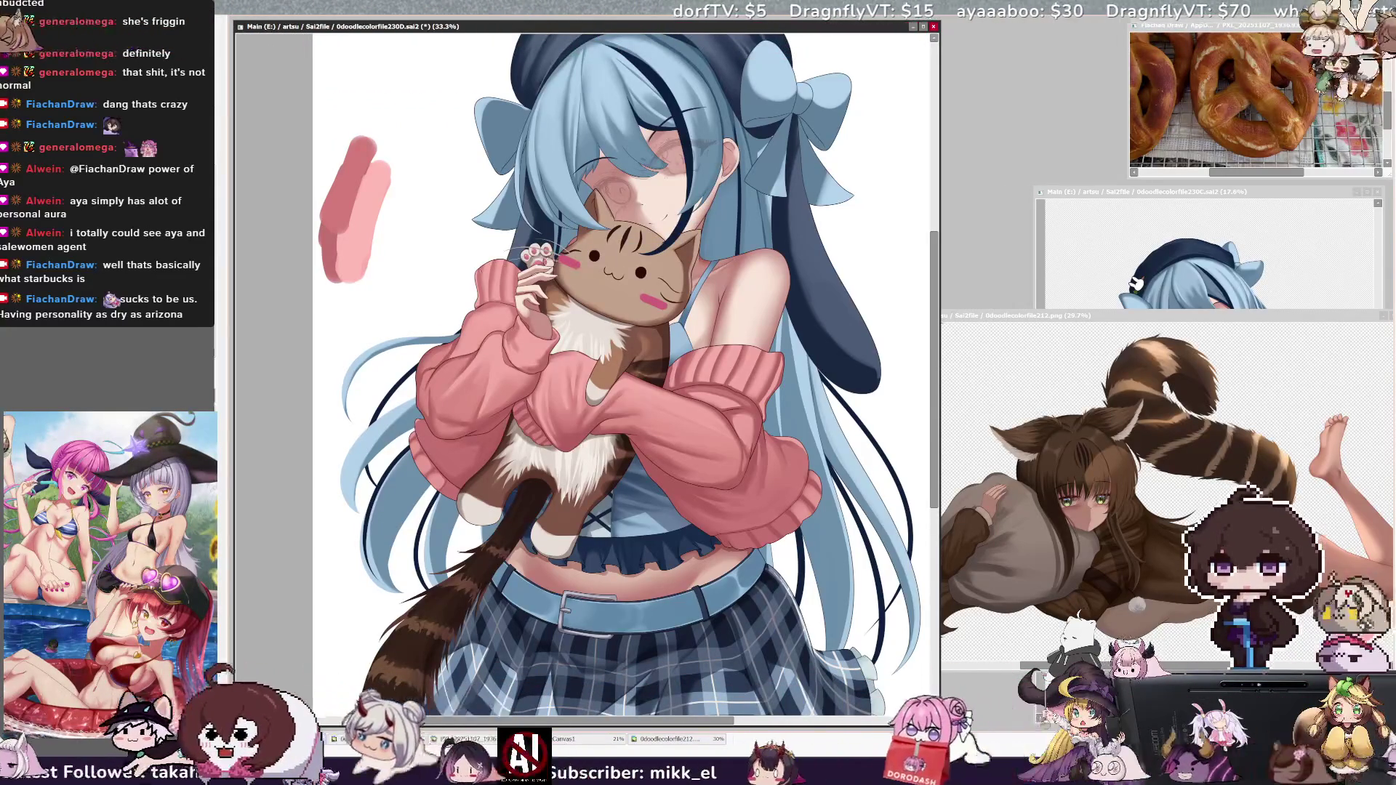
left_click(581, 277, "ctrl+shift")
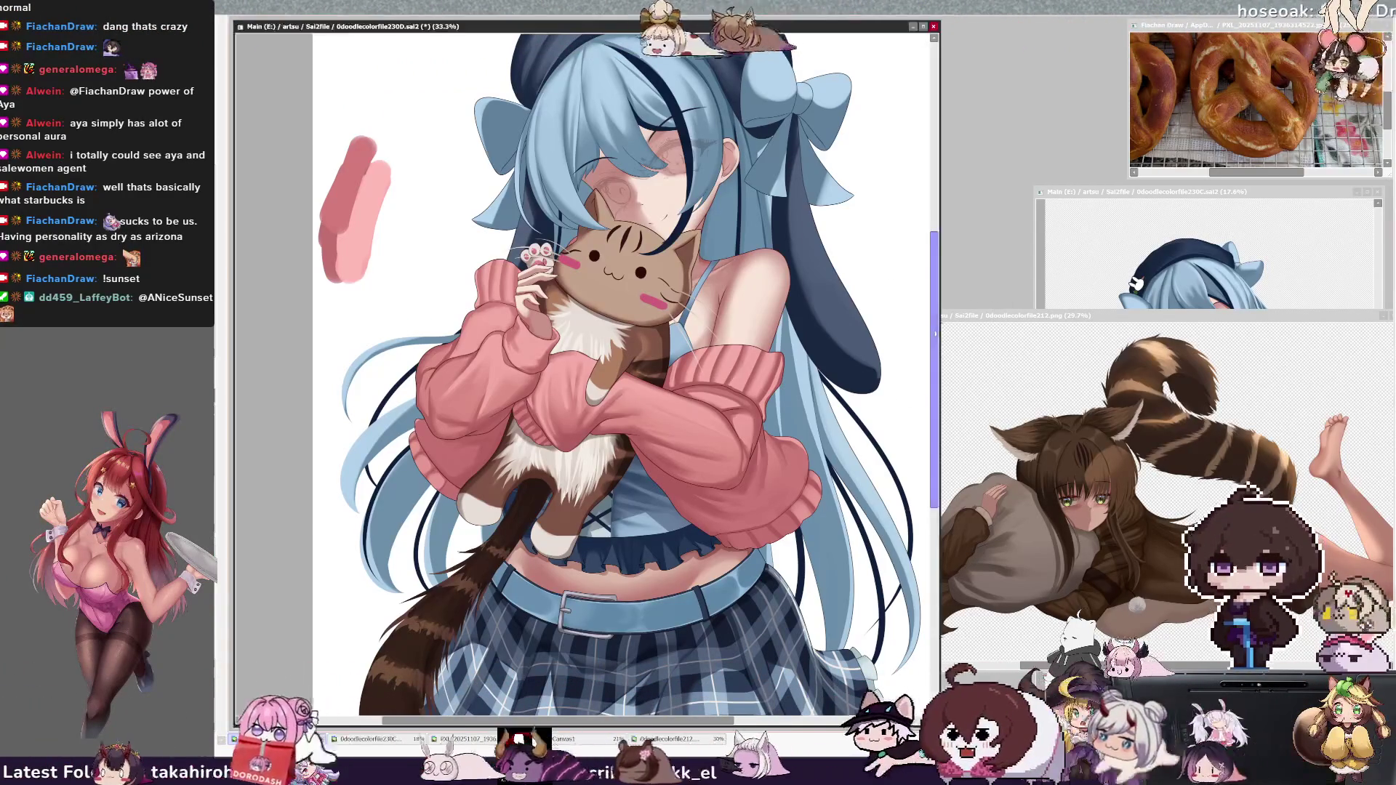
Step: Shrink the brush from 423 to 209 and paint darker brown stripes into the cat's fur
scroll(625, 364, "up", 1)
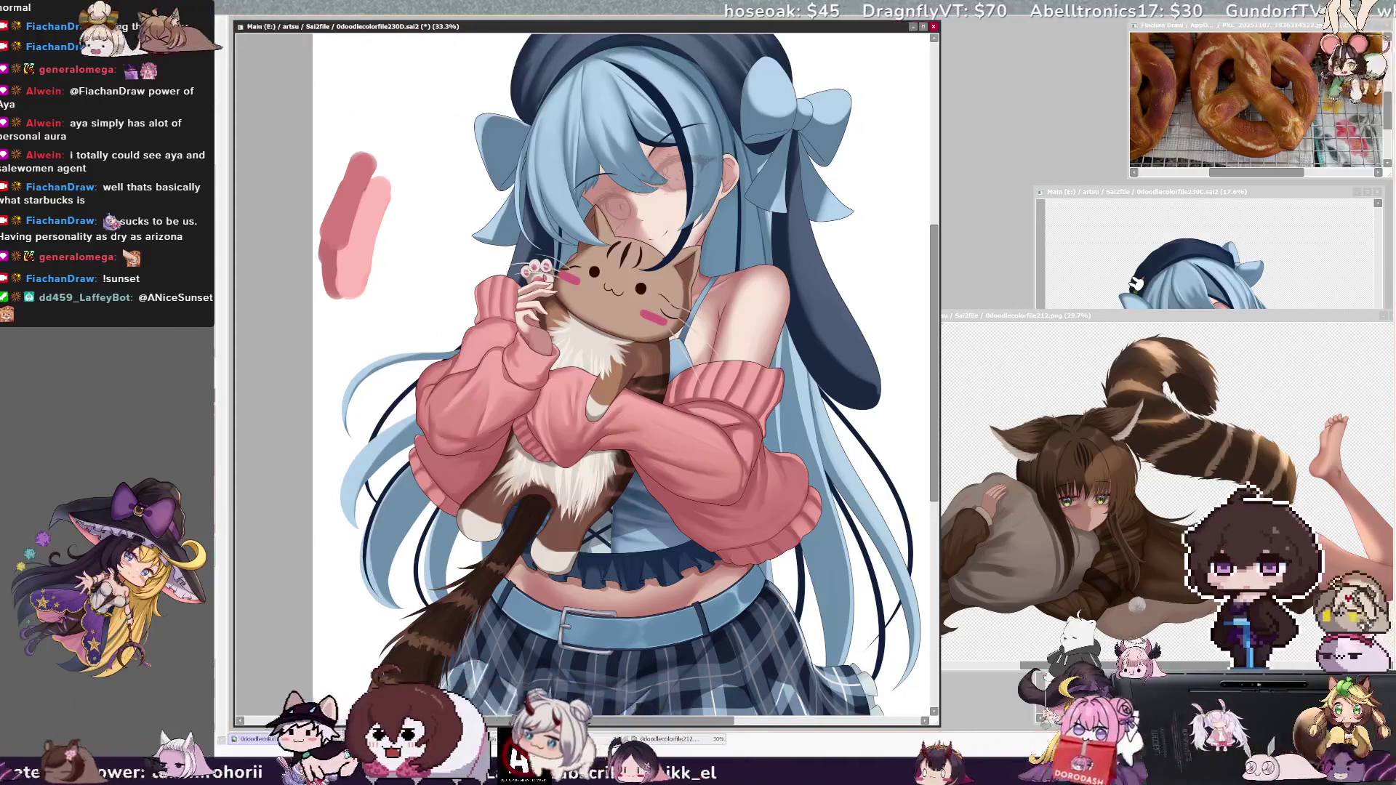
left_click_drag(668, 404, 610, 469)
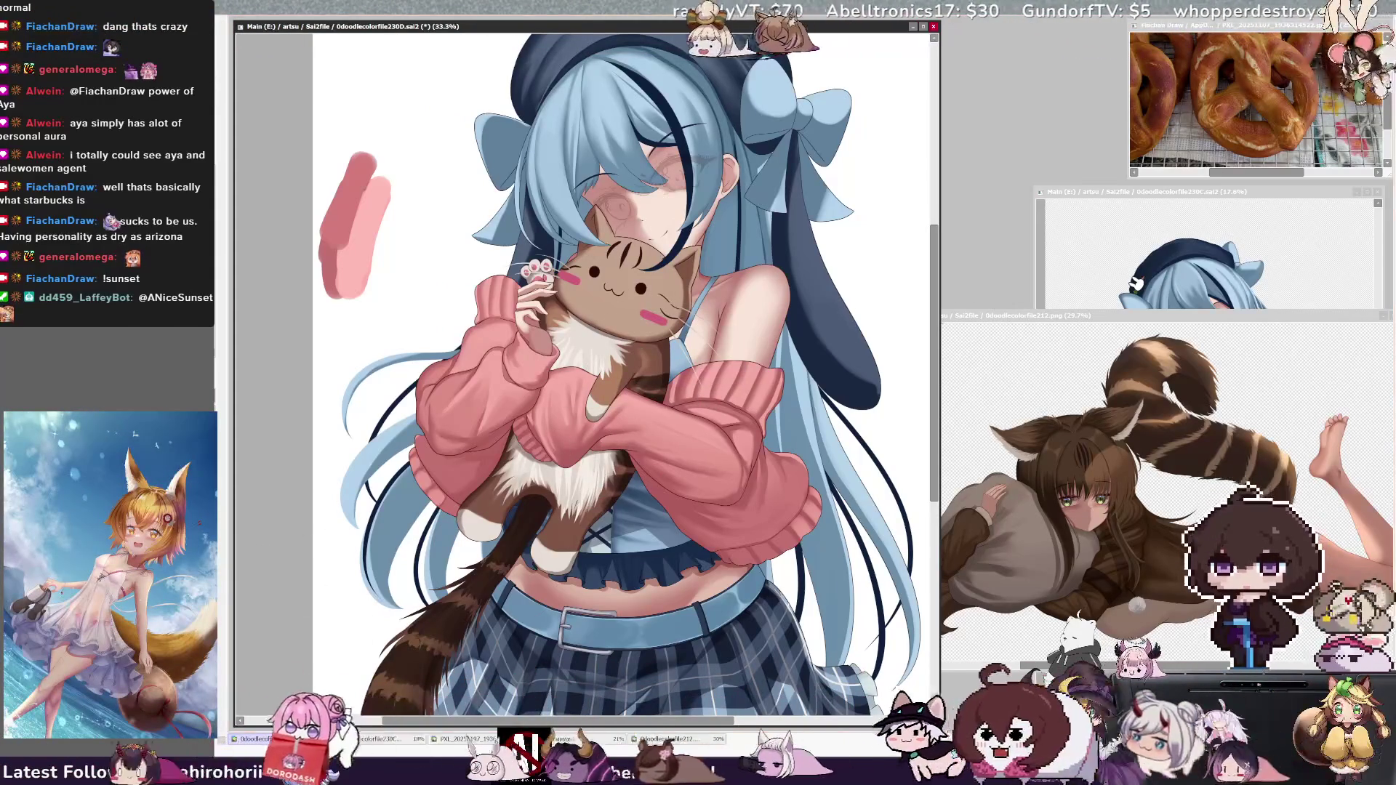
left_click_drag(769, 465, 756, 469)
left_click_drag(640, 472, 618, 478)
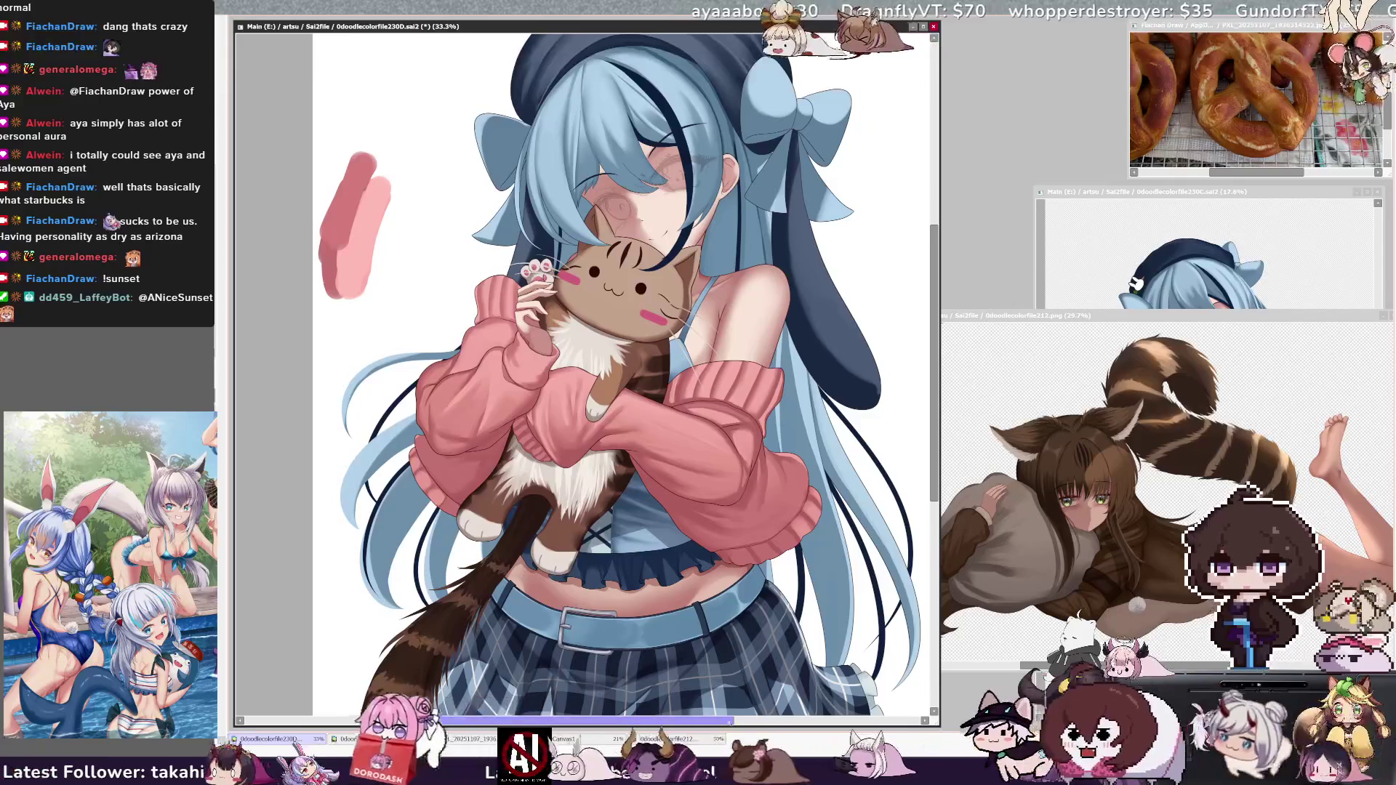
scroll(621, 349, "down", 2)
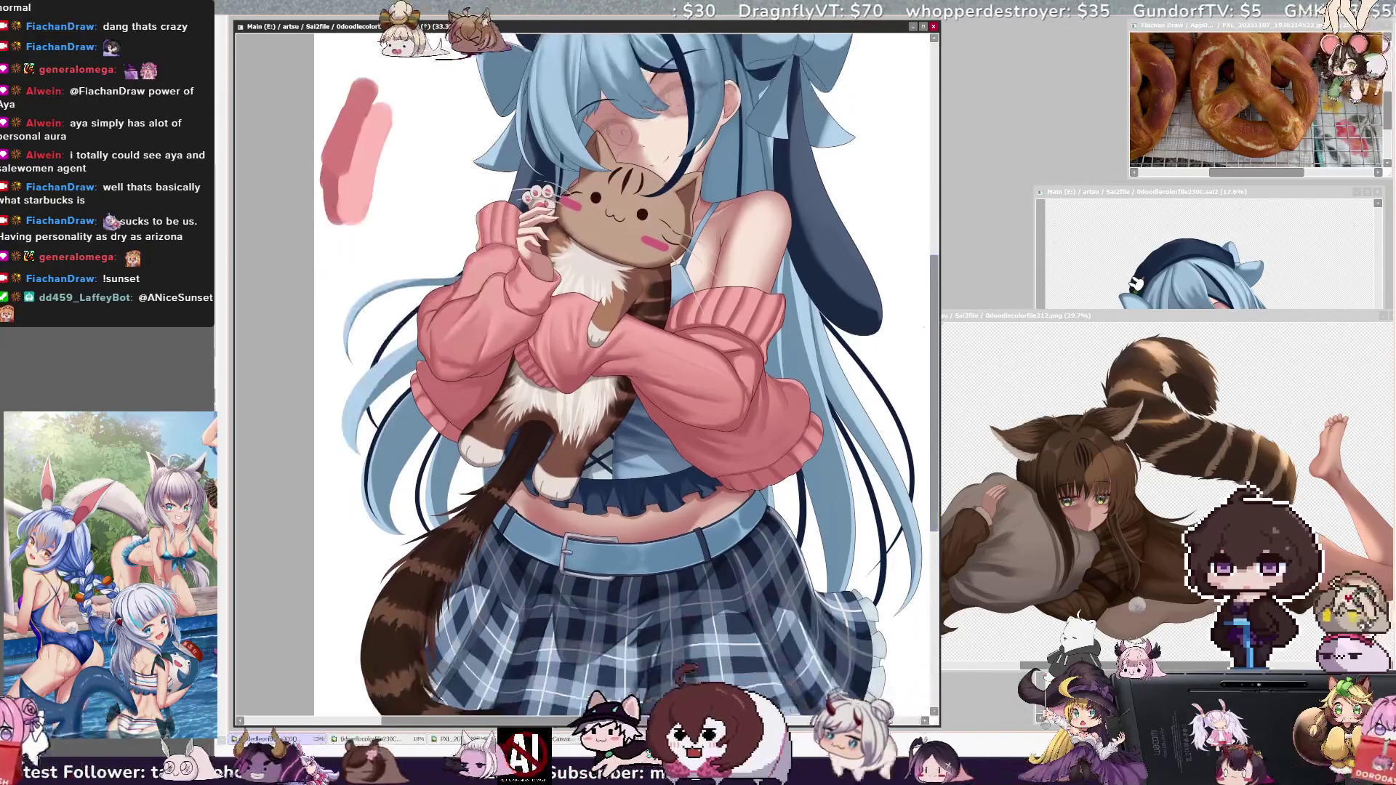
mouse_move(933, 329)
left_mouse_down()
mouse_move(935, 279)
mouse_move(938, 297)
left_mouse_up()
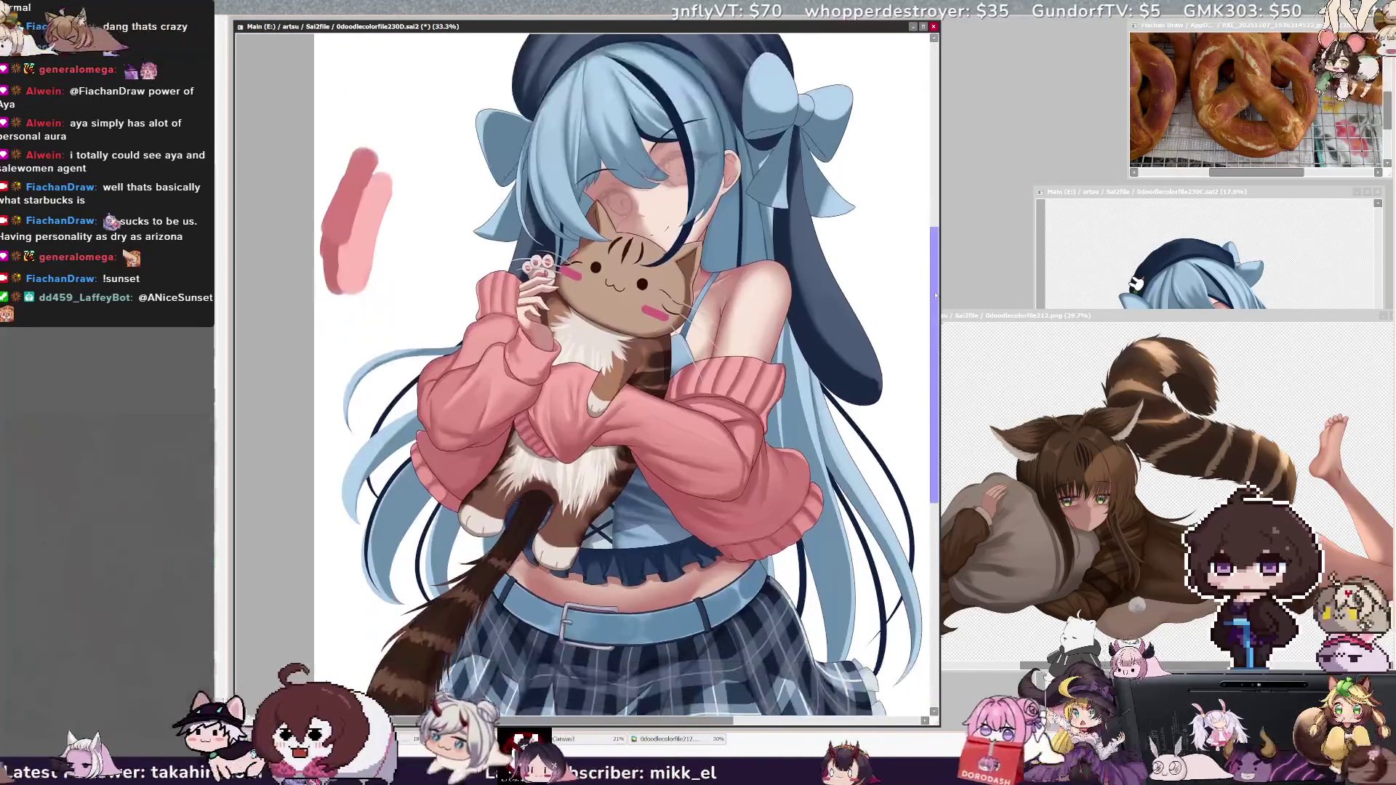
left_click_drag(716, 721, 735, 722)
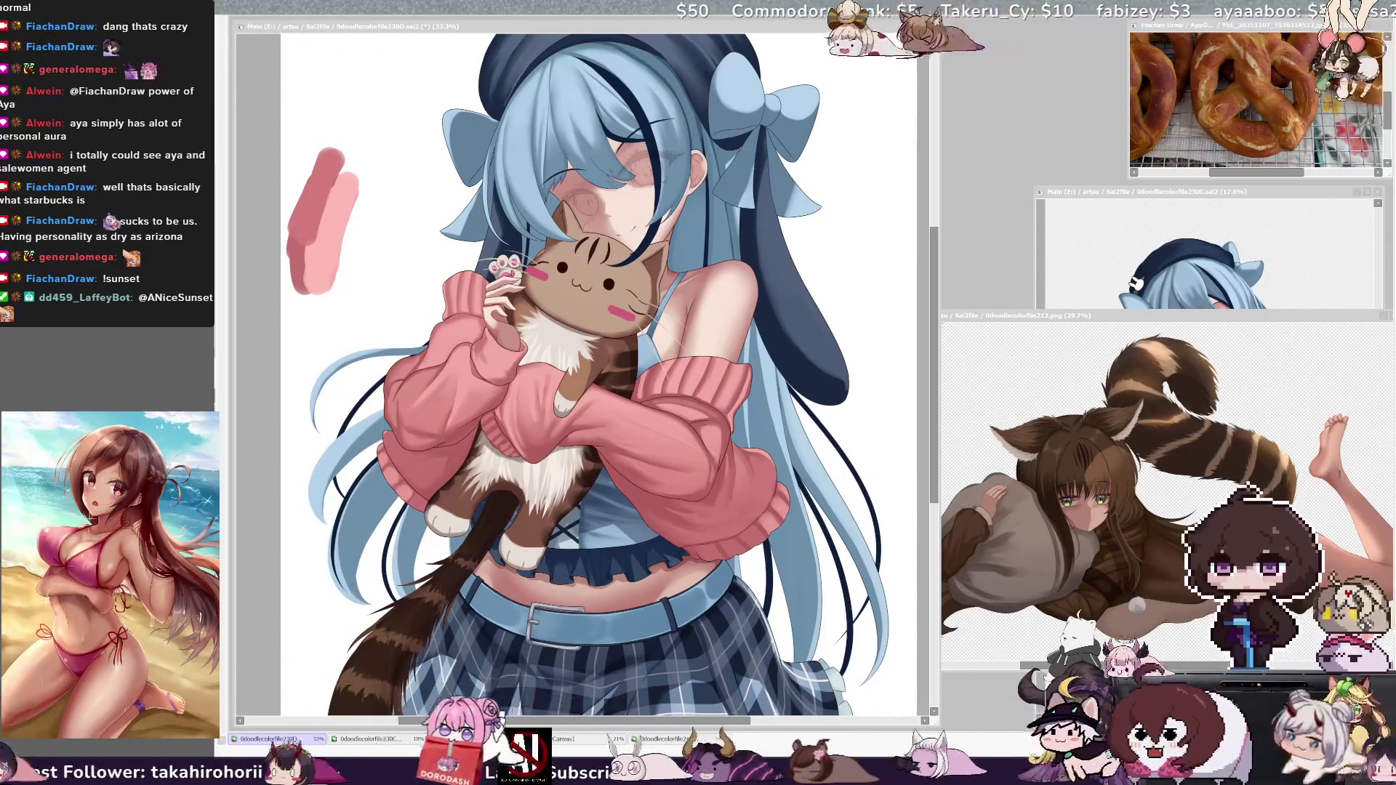
left_click(936, 422)
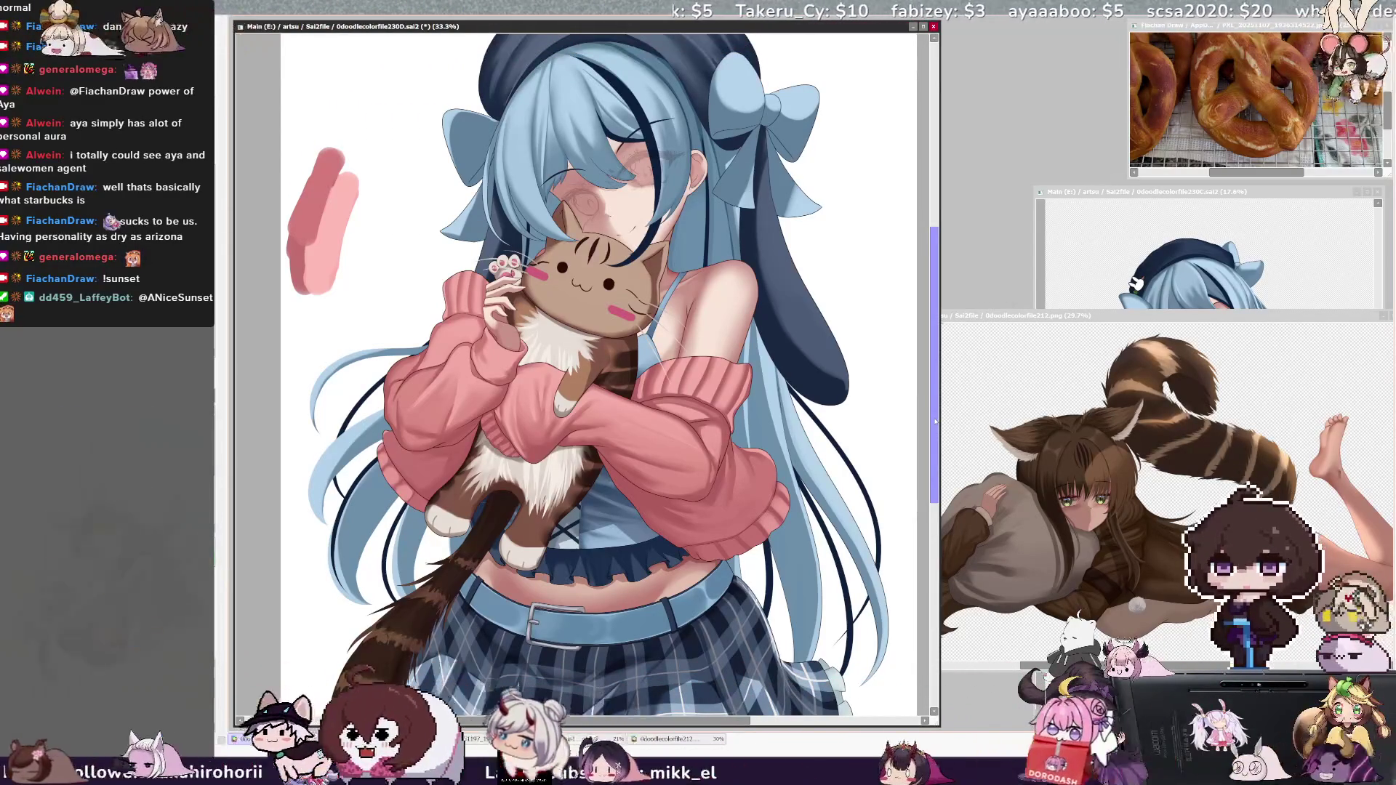
mouse_move(936, 422)
left_mouse_down()
mouse_move(943, 482)
mouse_move(943, 467)
left_mouse_up()
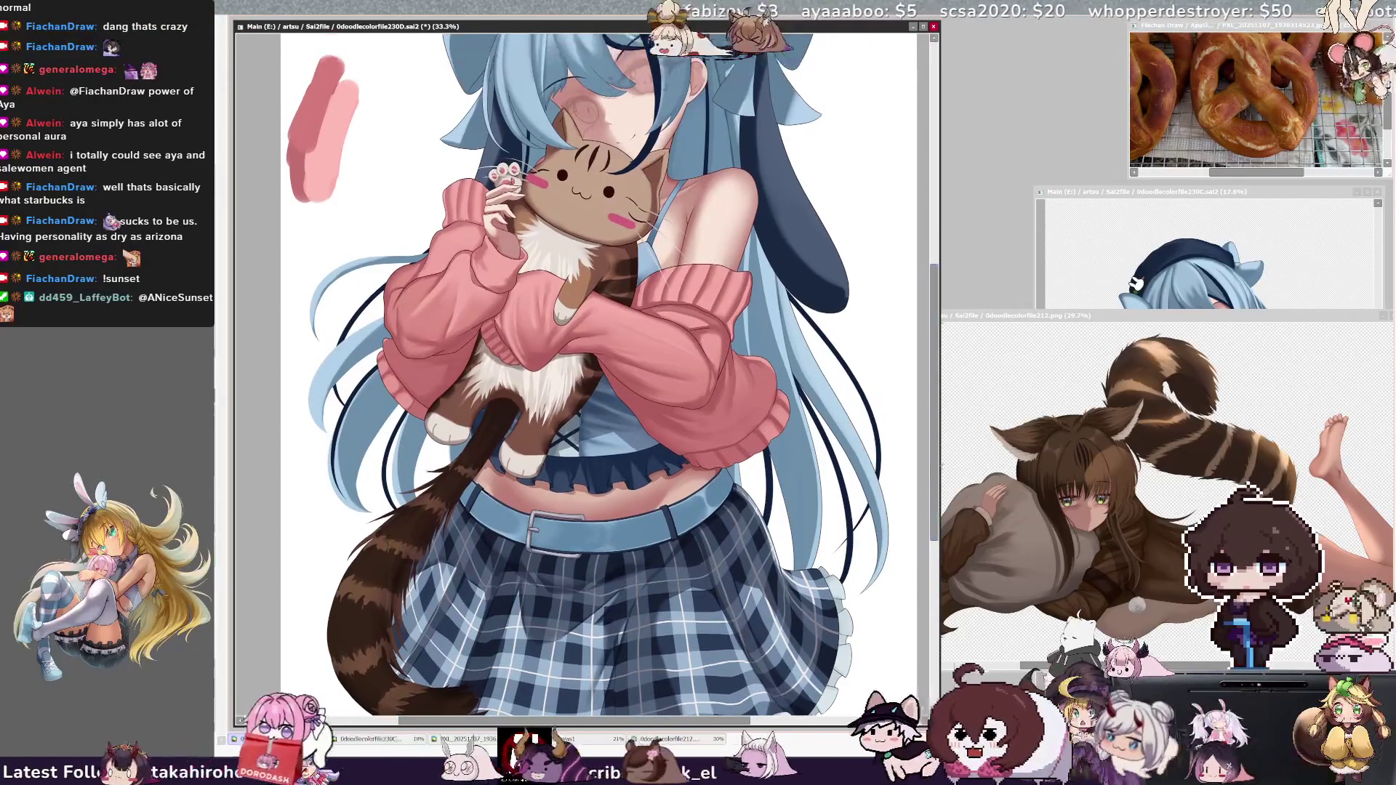
left_click(1350, 316)
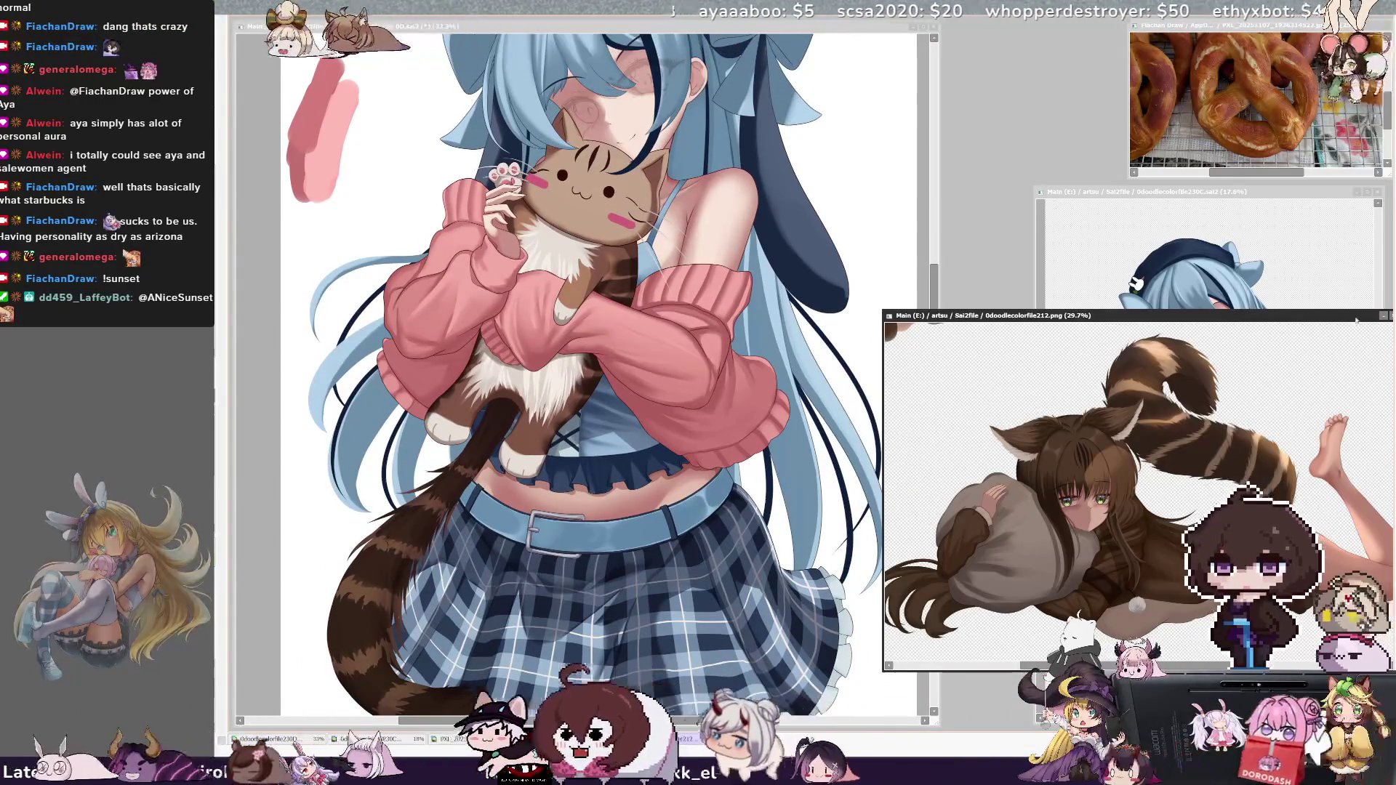
Step: Close 0doodlecolorfile212 and place the widened 0doodlecolorfile230C bubble-tea drawing beside the main canvas
left_click_drag(1350, 316, 1234, 311)
left_click(1292, 312)
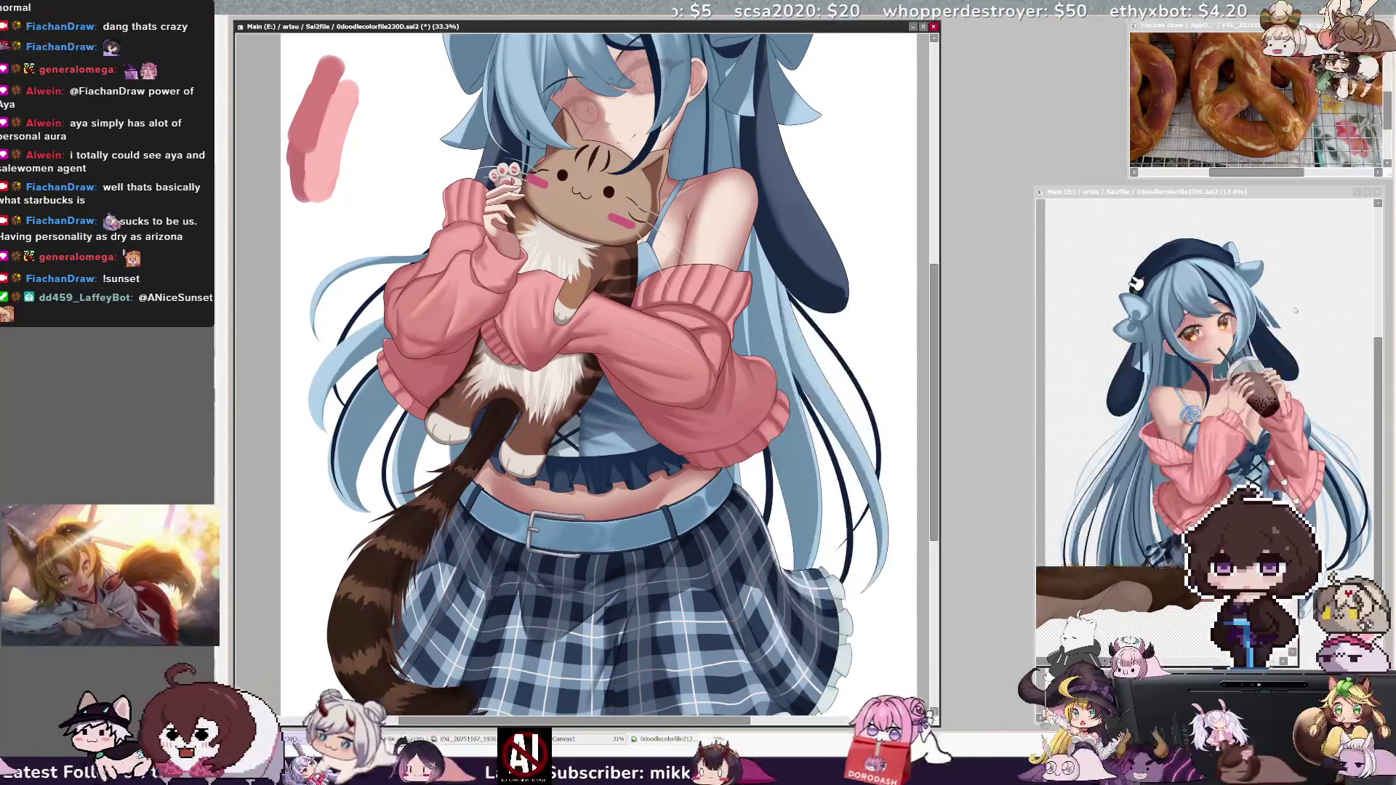
left_click_drag(1312, 193, 1273, 194)
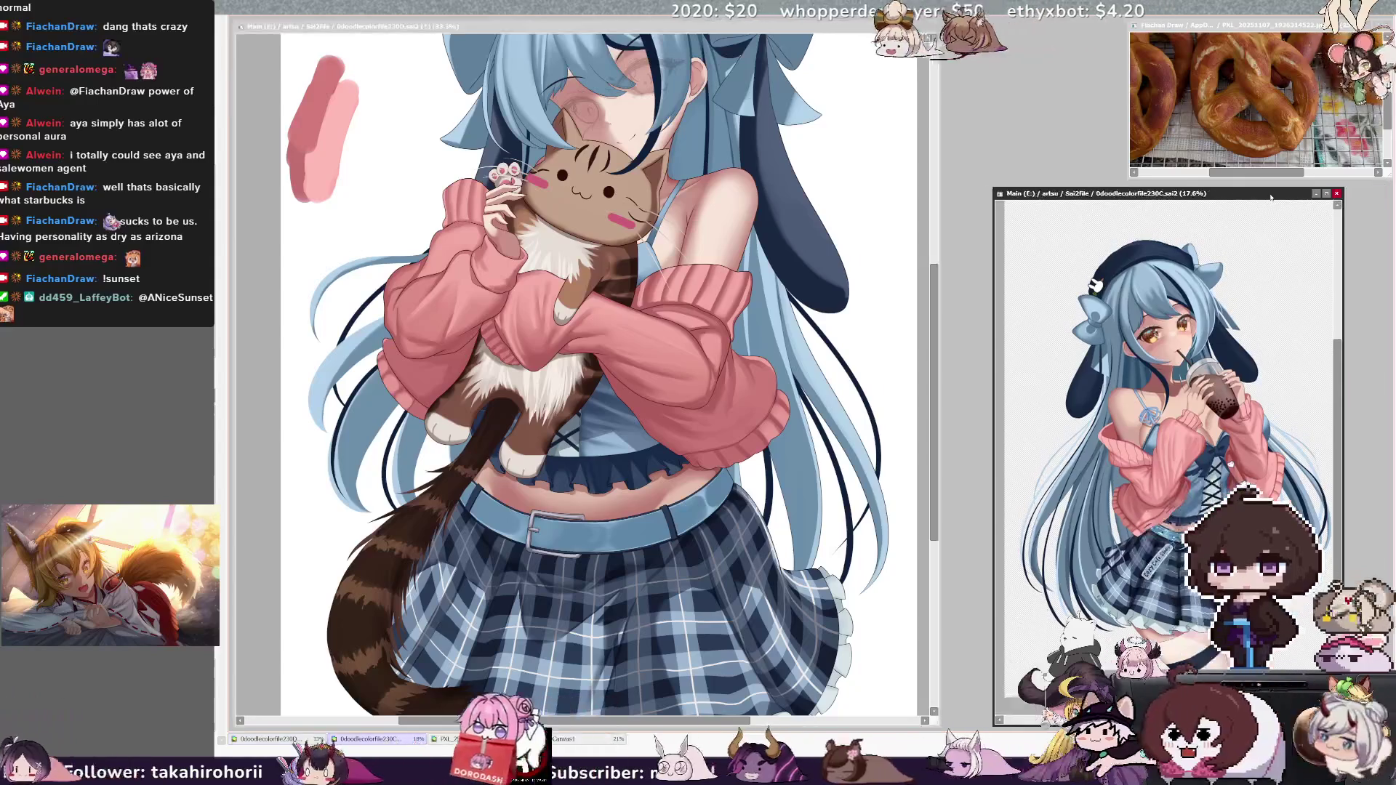
left_click_drag(1343, 511, 1380, 511)
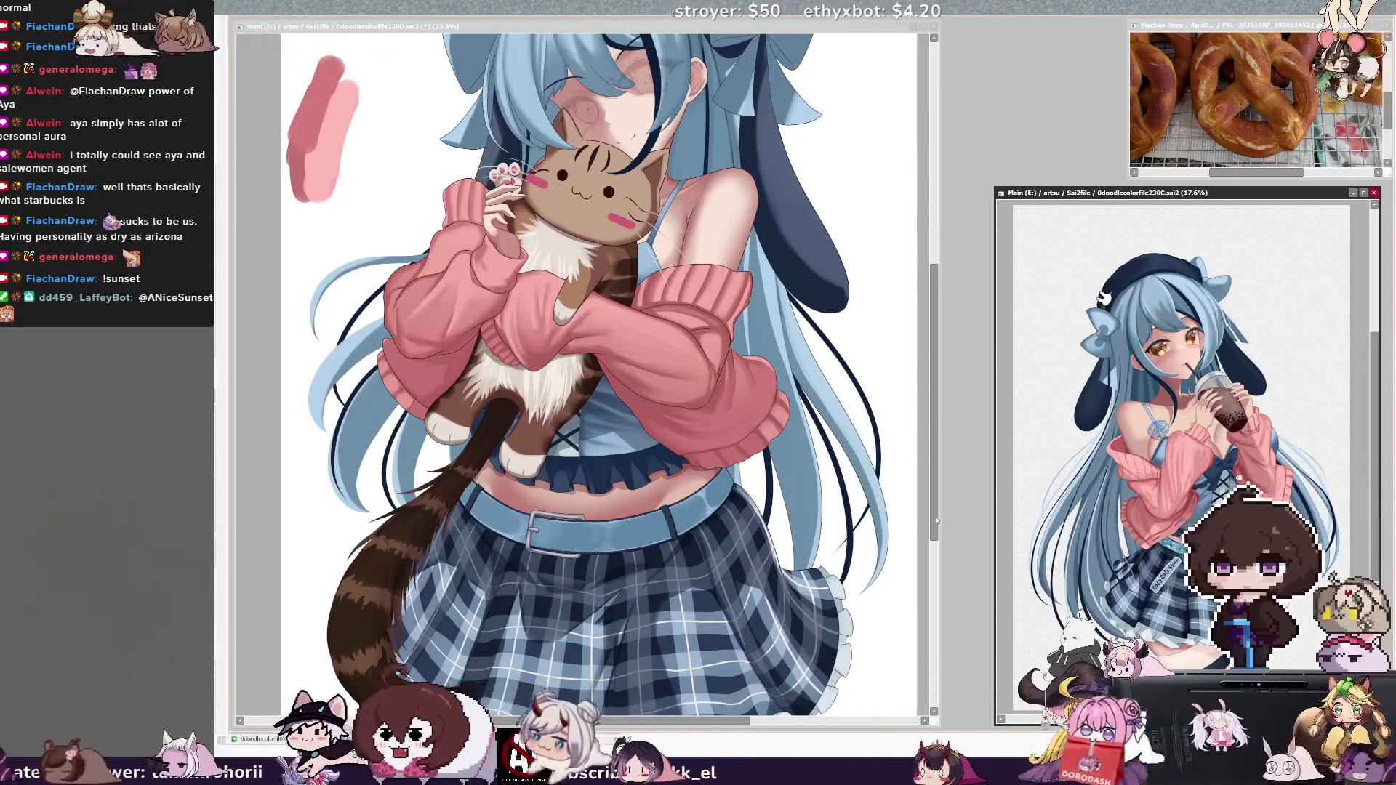
left_click(857, 542)
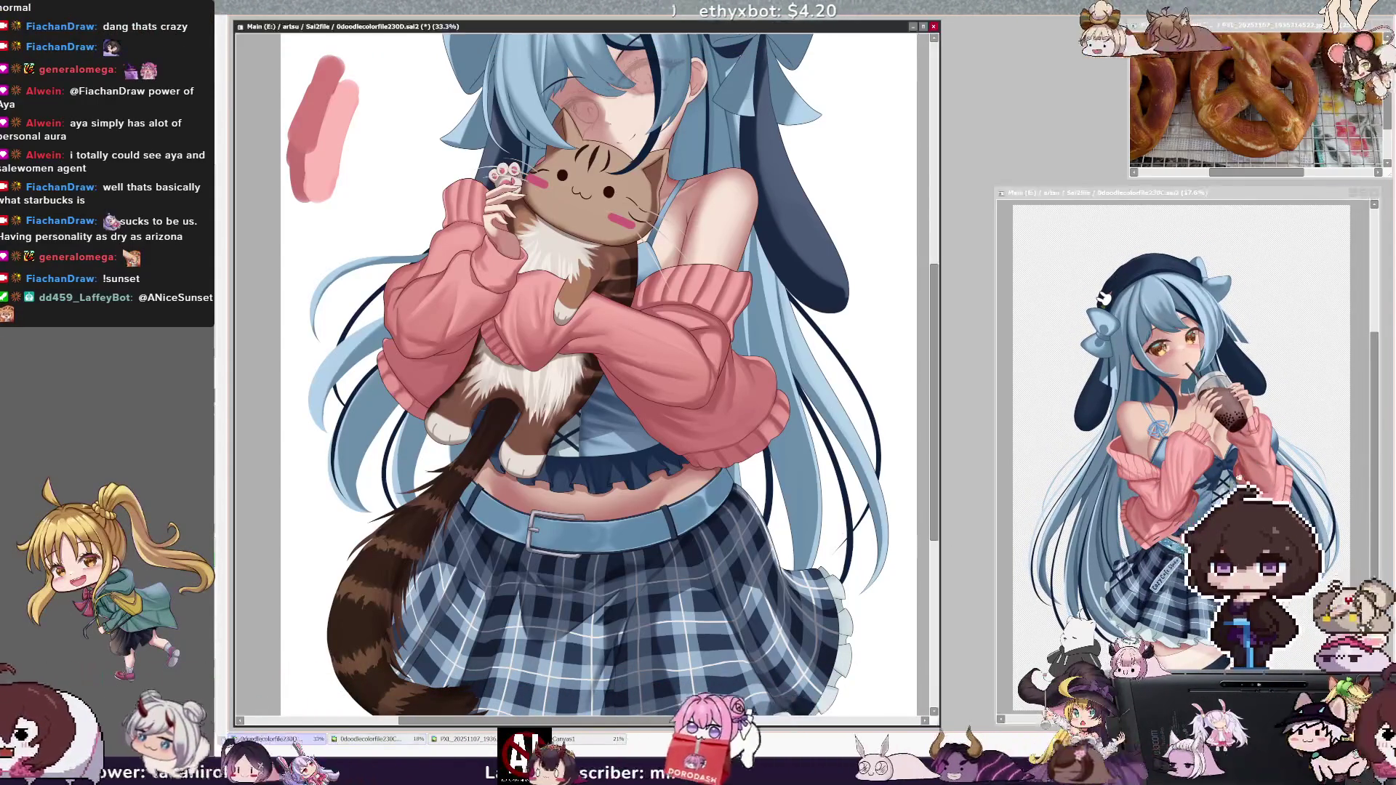
Step: Mirror the main canvas view horizontally with the H shortcut
key("h")
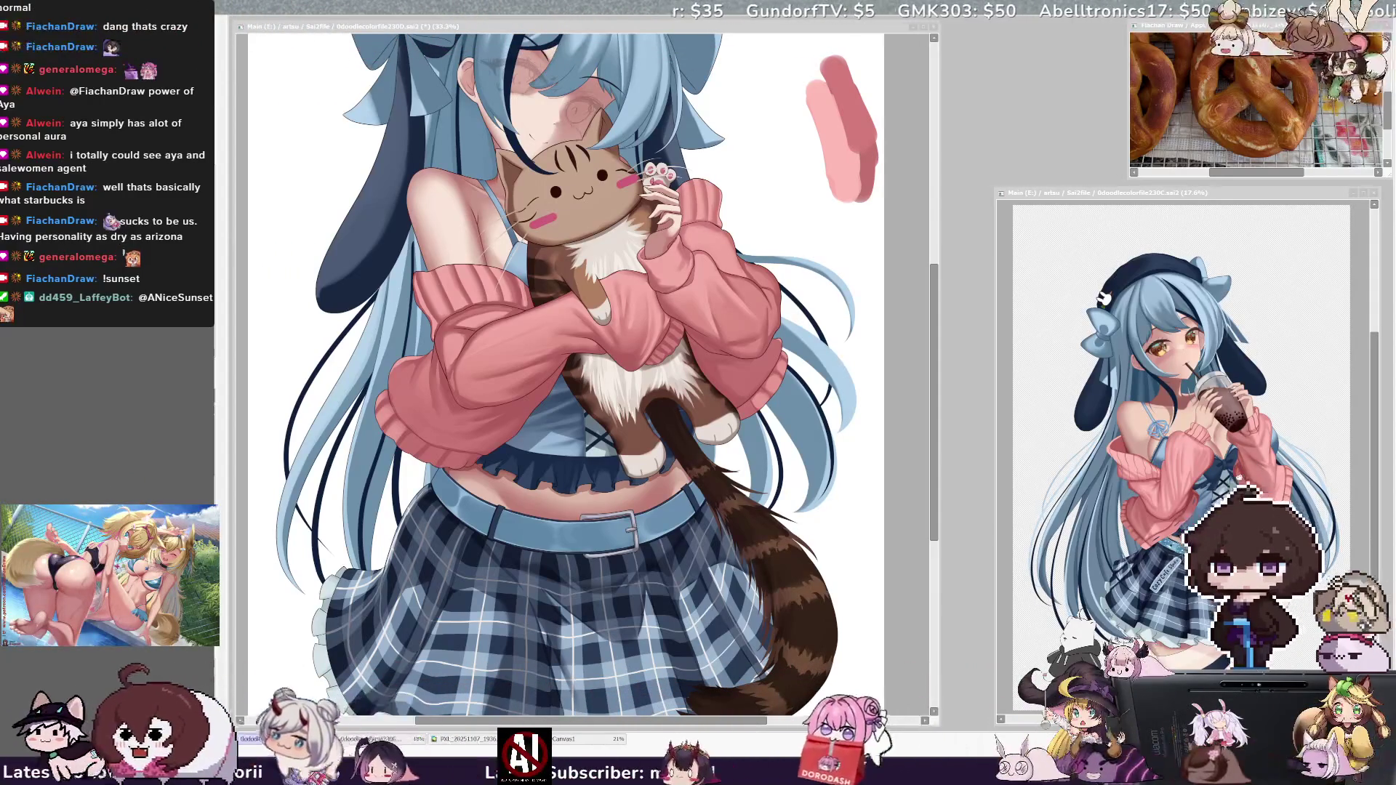
Step: Scroll the flipped canvas until the girl's beret and upper body are in view
mouse_move(676, 721)
left_mouse_down()
mouse_move(756, 721)
mouse_move(711, 721)
left_mouse_up()
mouse_move(943, 469)
left_mouse_down()
mouse_move(953, 561)
mouse_move(979, 383)
left_mouse_up()
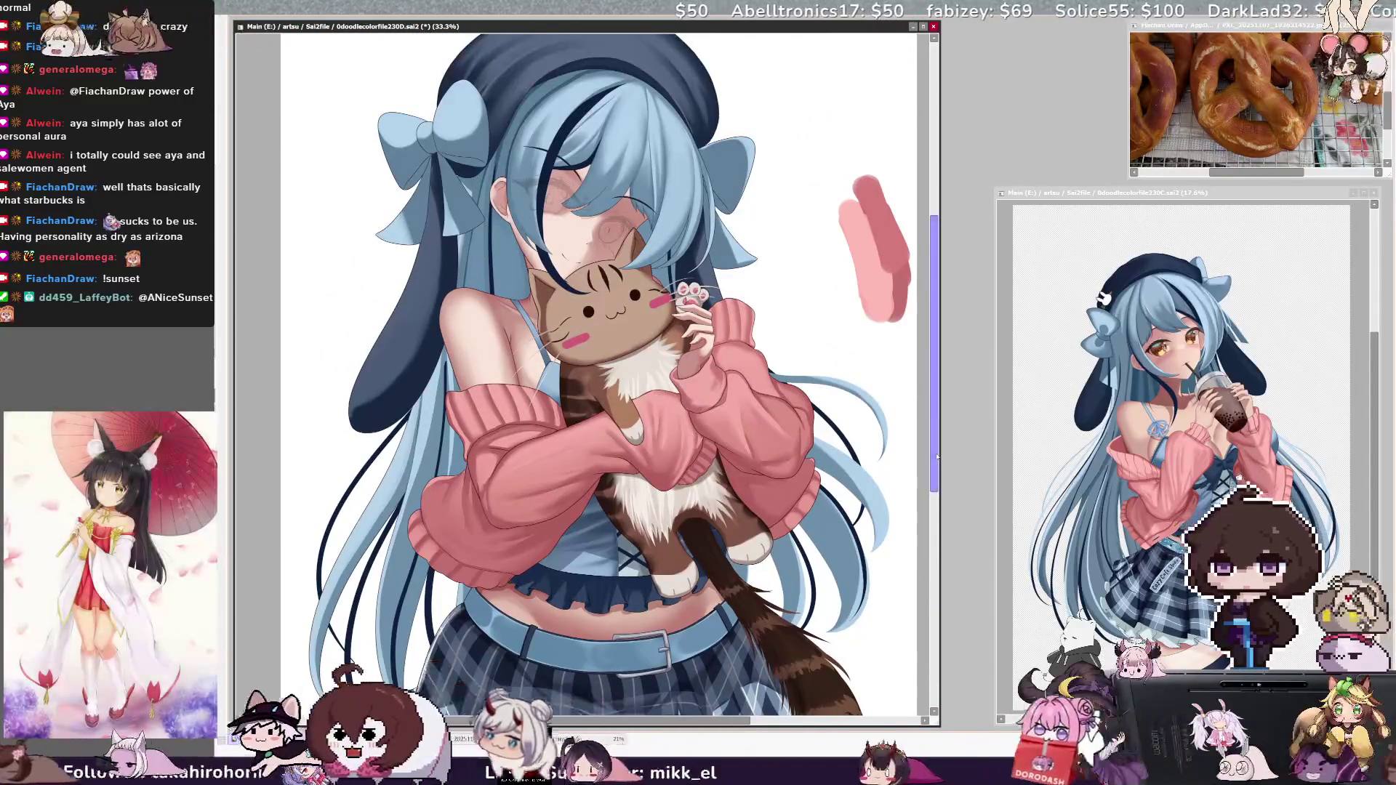
left_click_drag(936, 457, 936, 478)
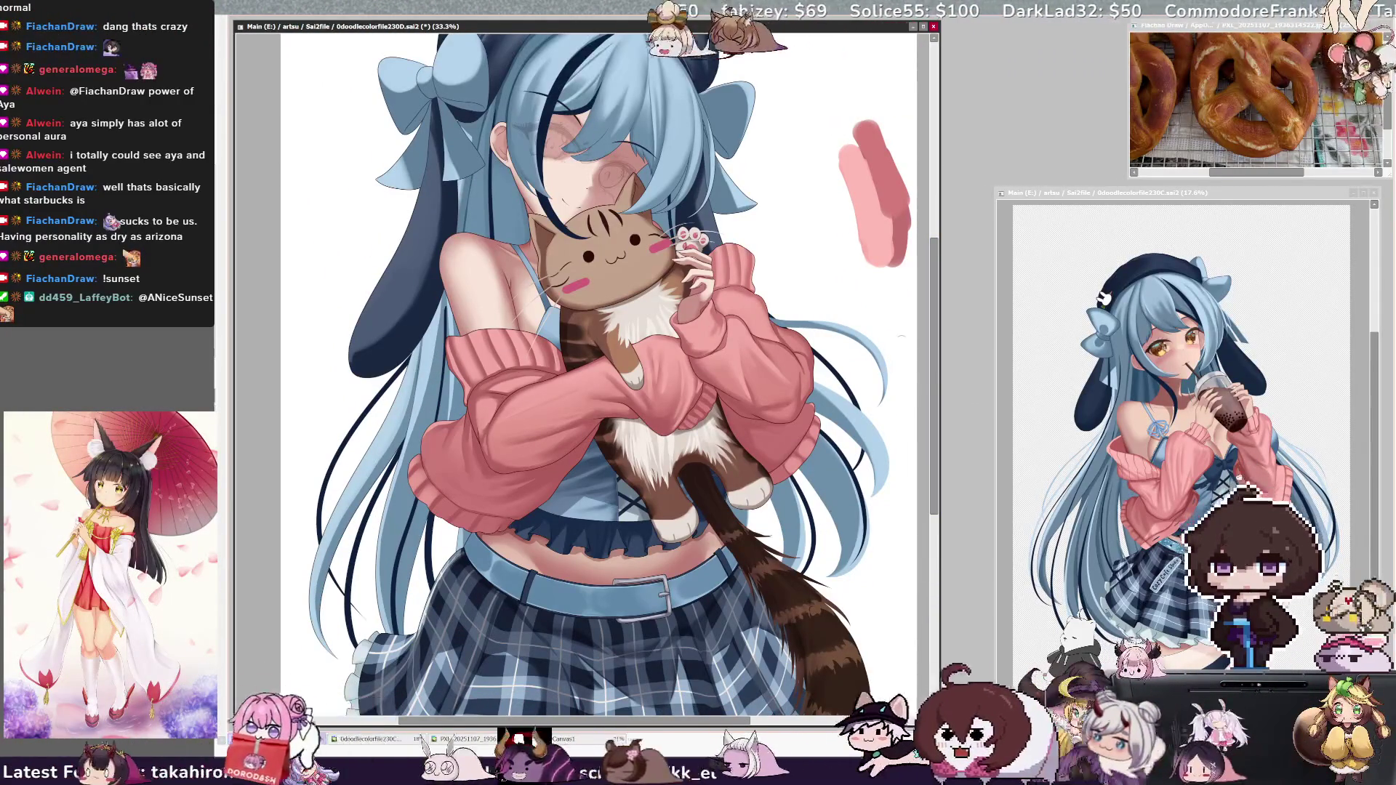
left_click_drag(937, 382, 937, 365)
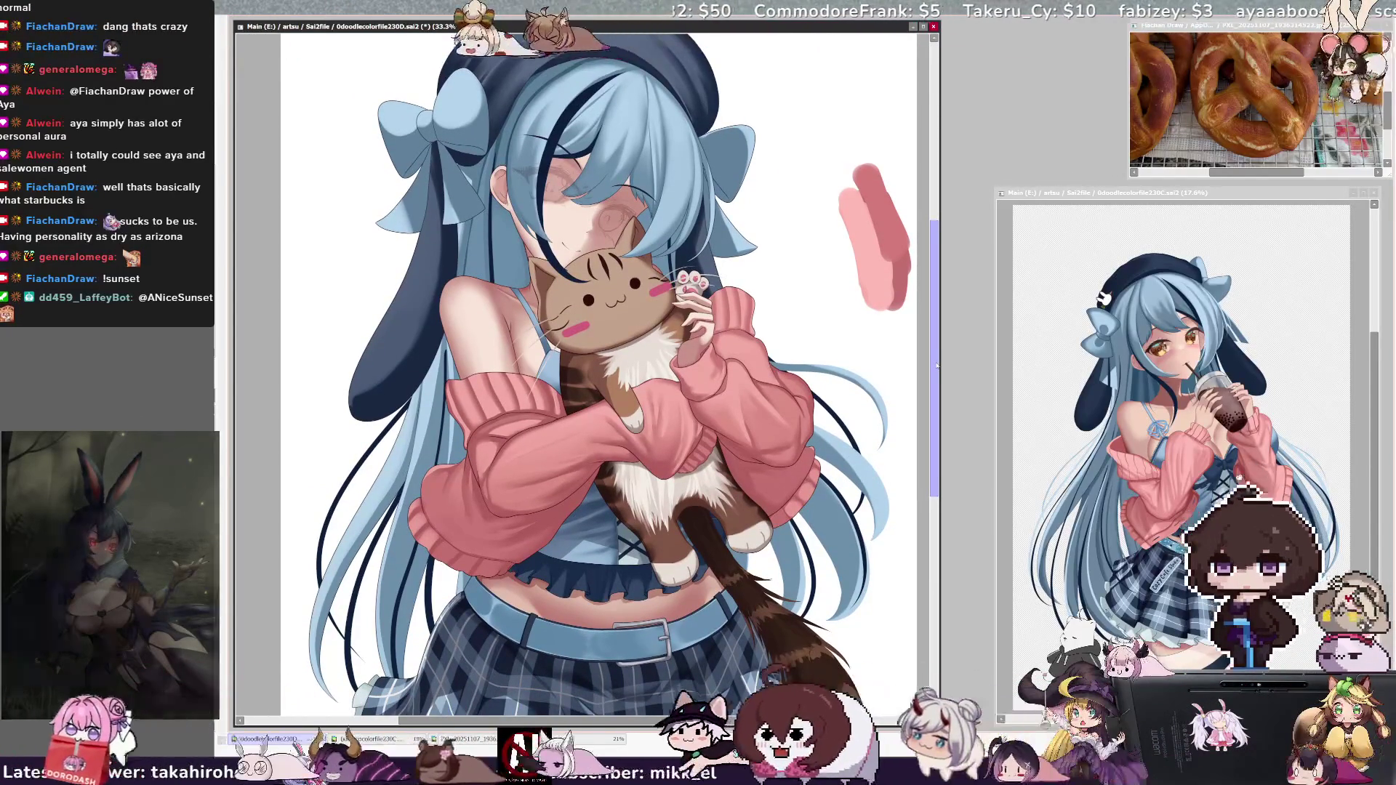
scroll(596, 371, "up", 2)
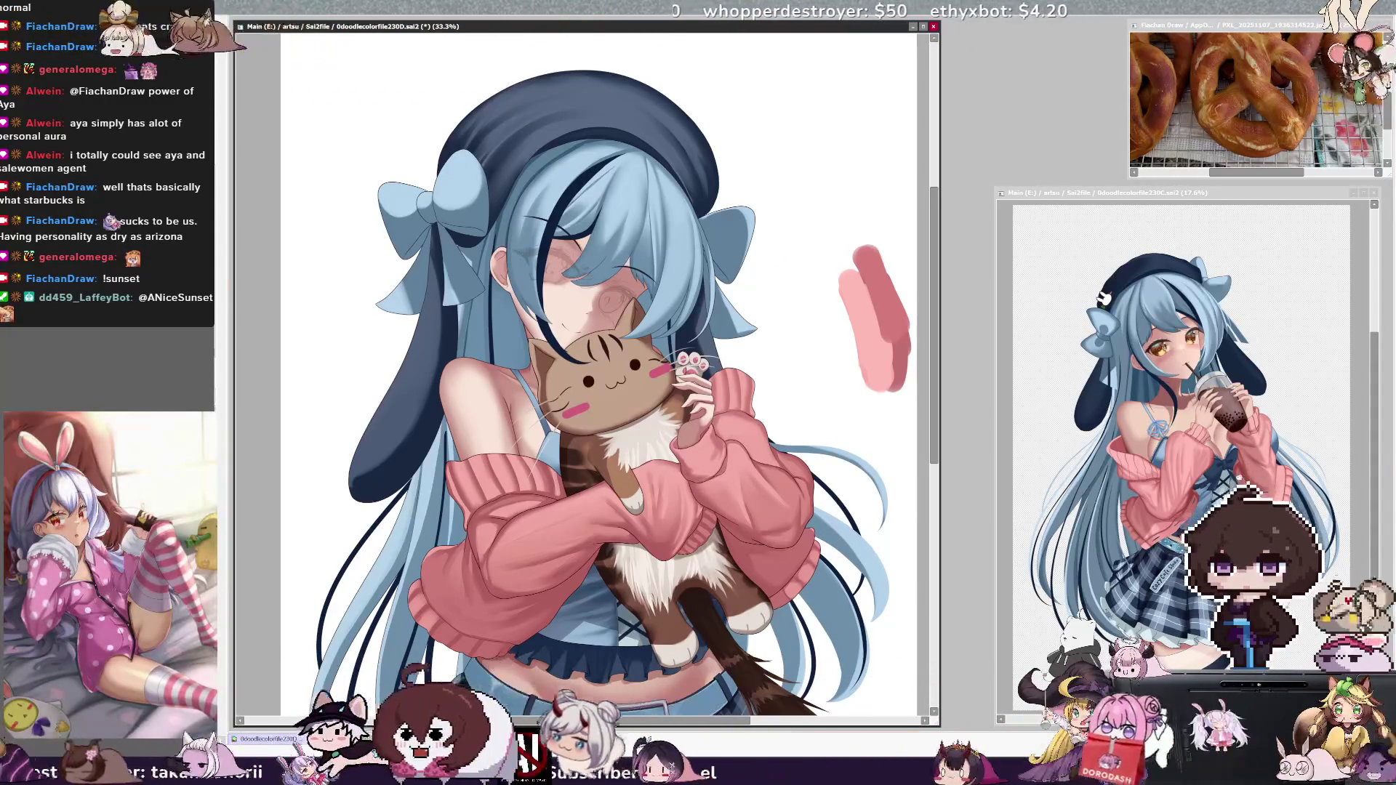
Step: Zoom to 75% and pan onto the girl's face and the cat plushie
key("ctrl+plus")
left_click_drag(542, 373, 503, 374)
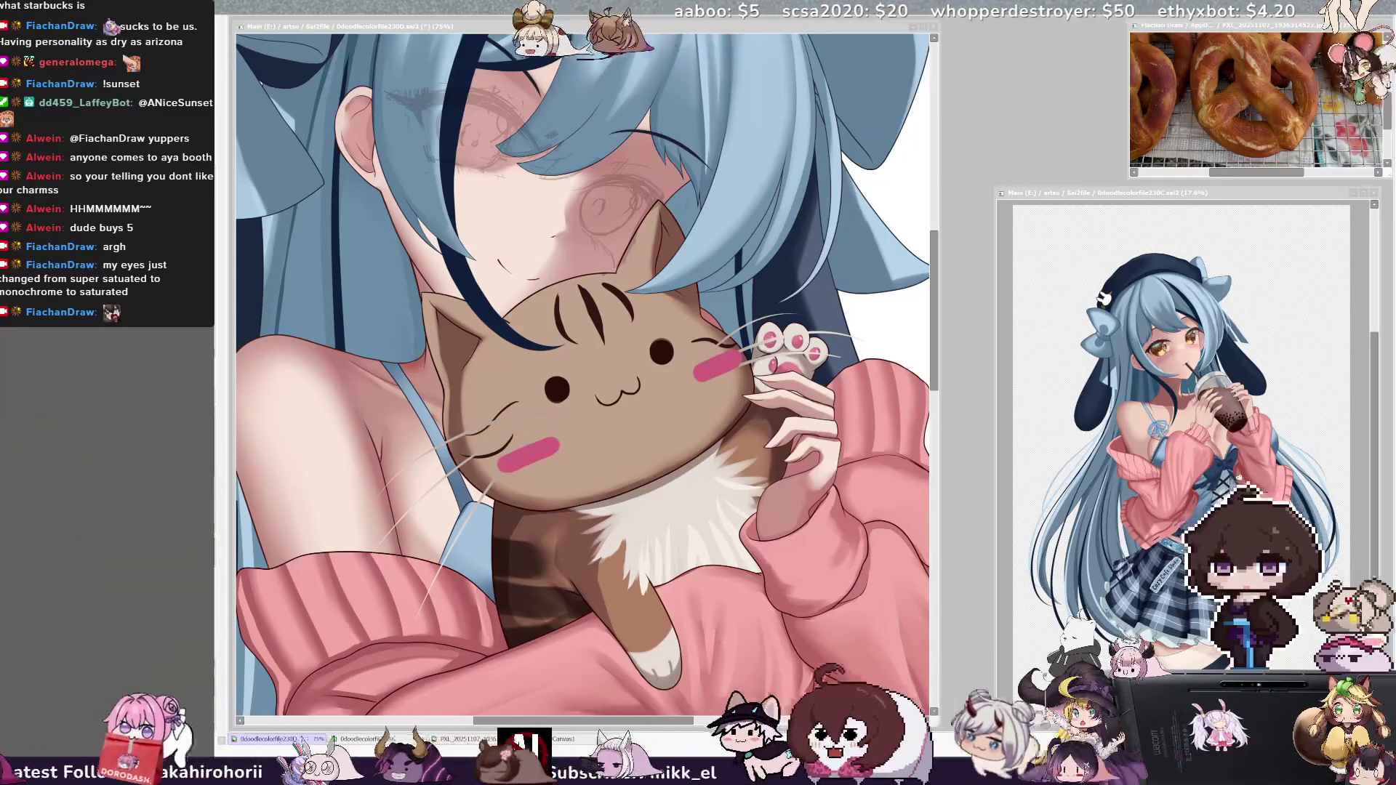
Step: Set the brush size to 45 and Magic Wand-select the cat plushie's head
left_click_drag(934, 379, 933, 375)
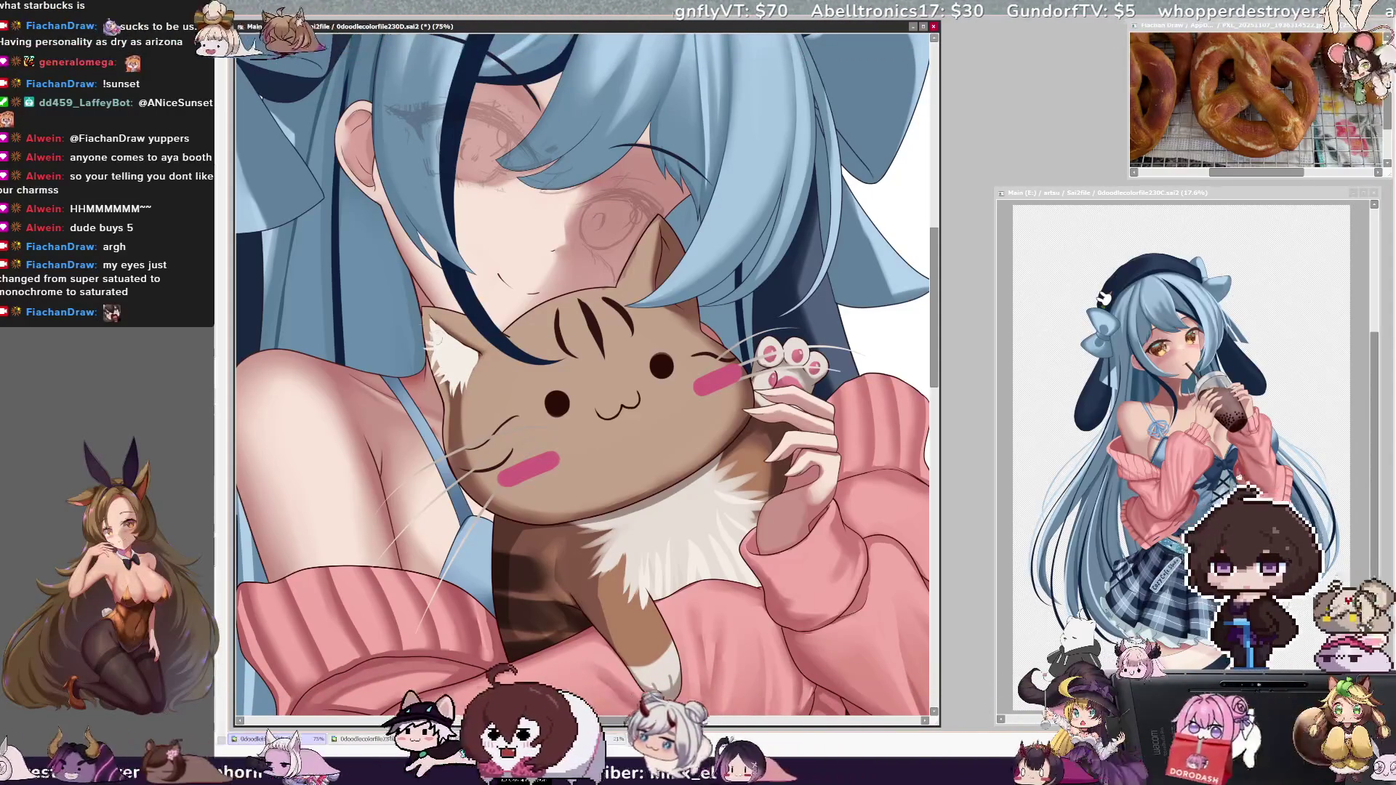
left_click_drag(471, 354, 474, 353)
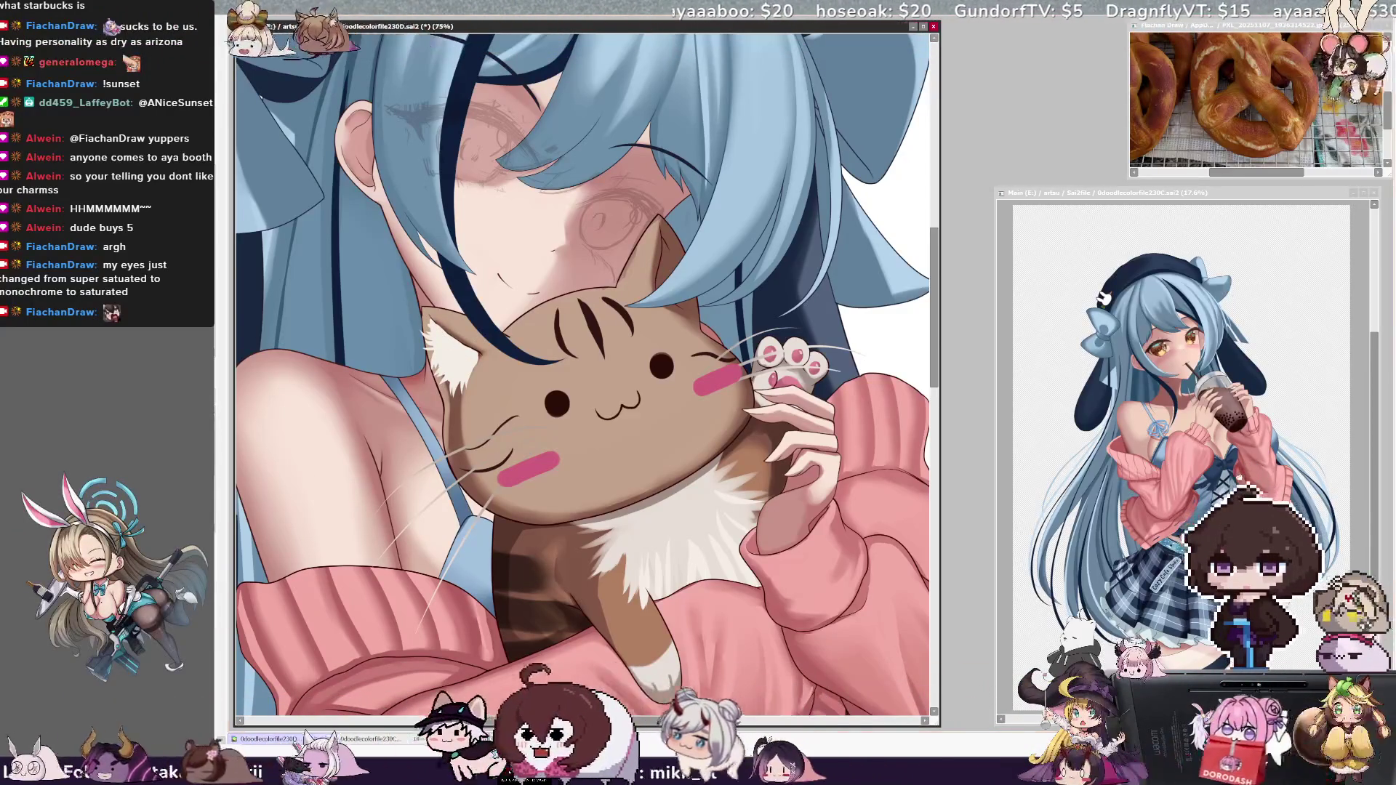
left_click(669, 271)
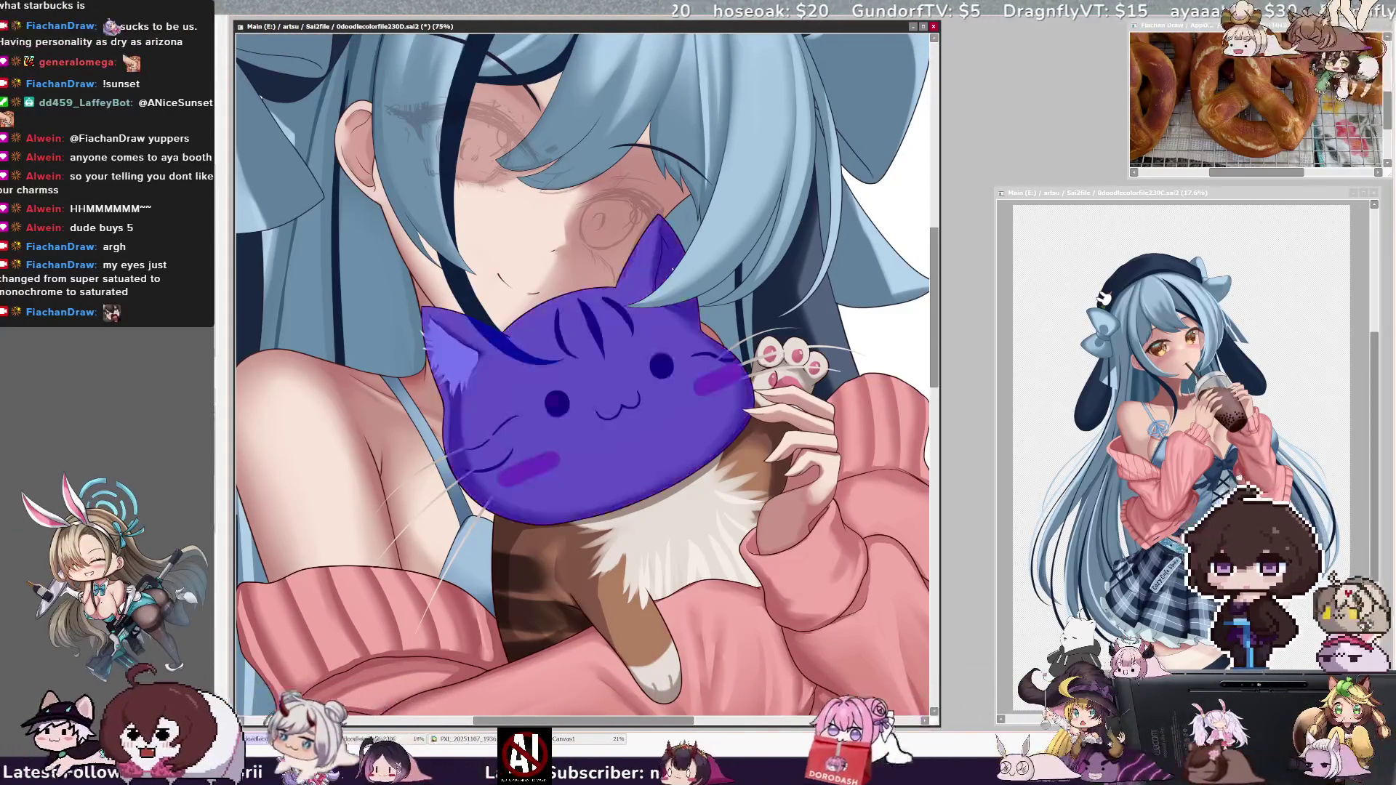
Step: Switch back to the brush at size 37, keeping the cat's head selected
key("b")
key("bracketleft")
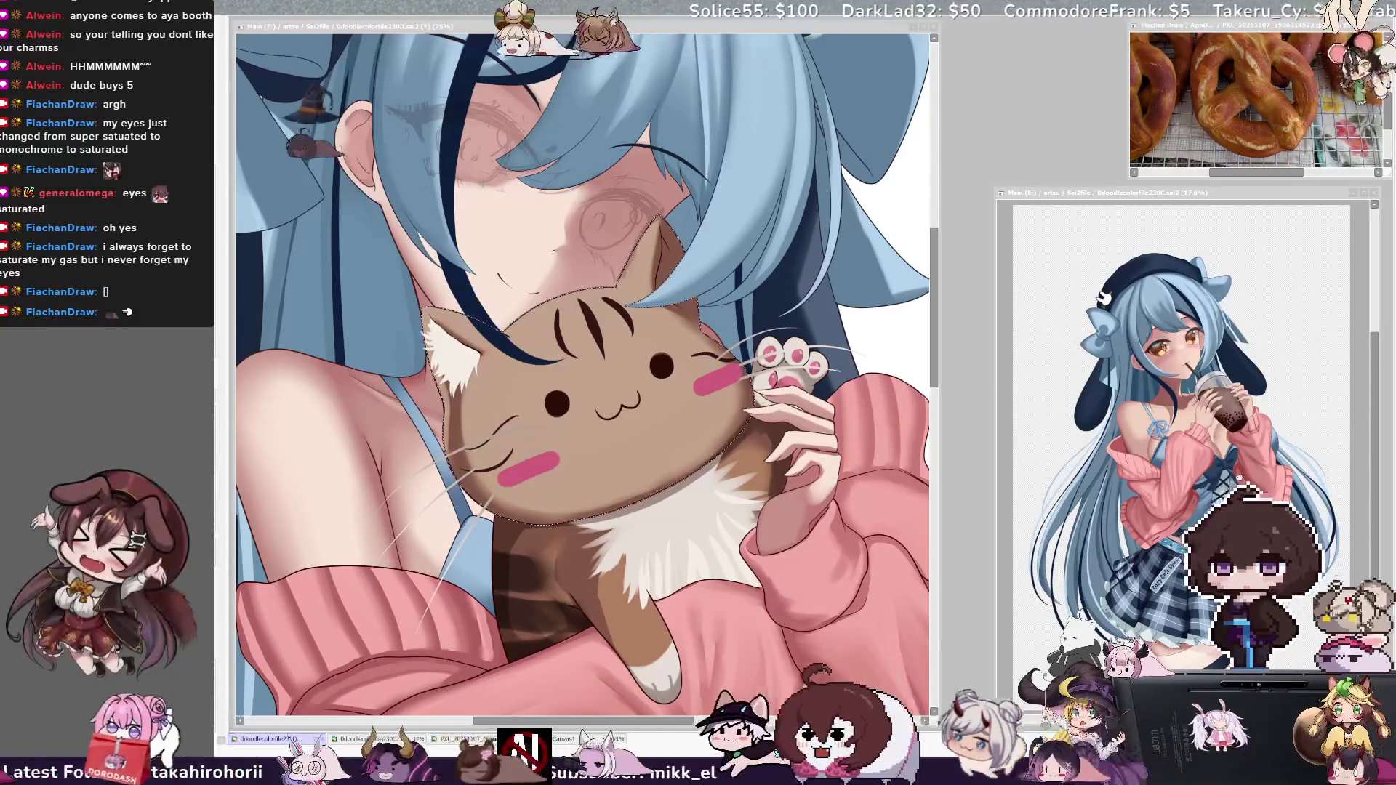
left_click(665, 275)
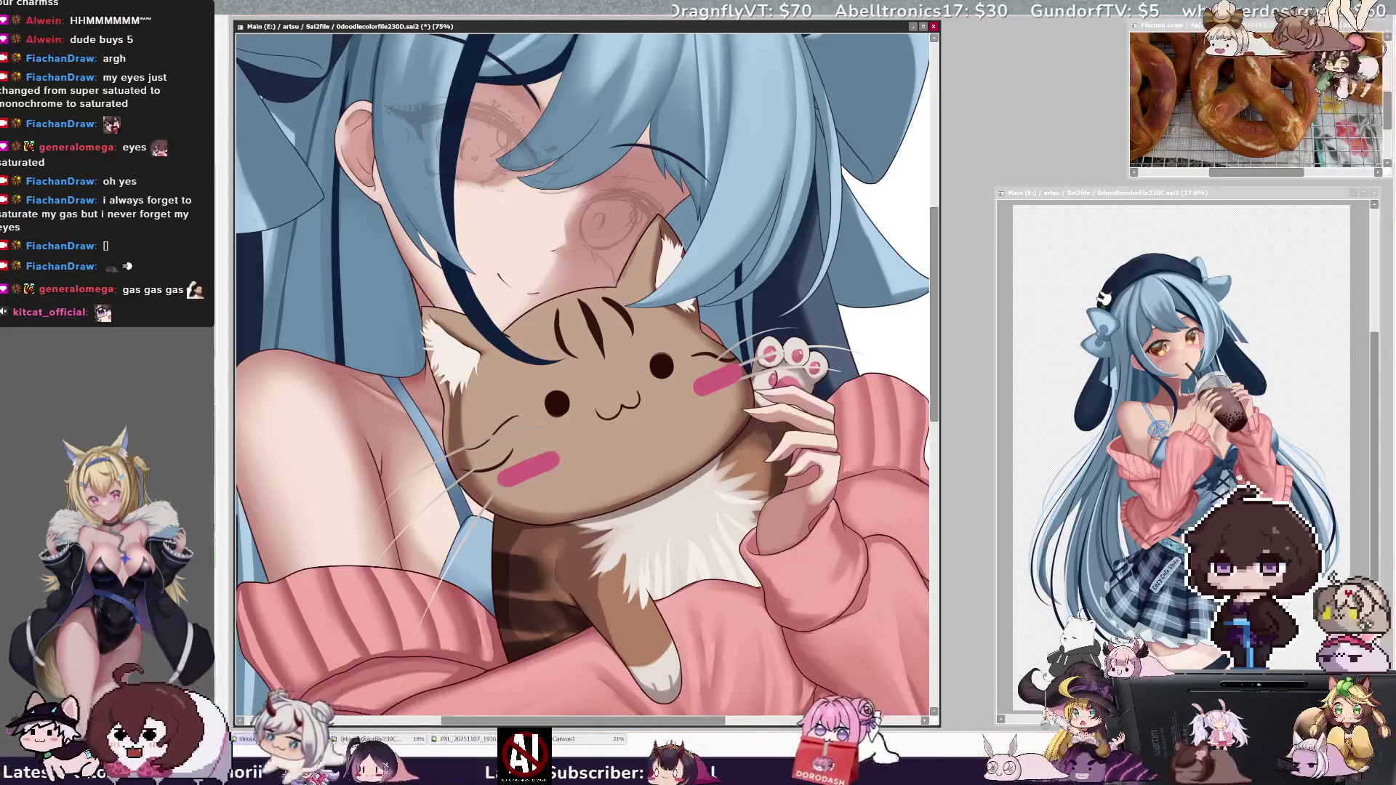
Step: Flip the canvas view horizontally and zoom out to about 10.5% to see the whole piece
scroll(509, 346, "down", 3)
scroll(509, 347, "up", 2)
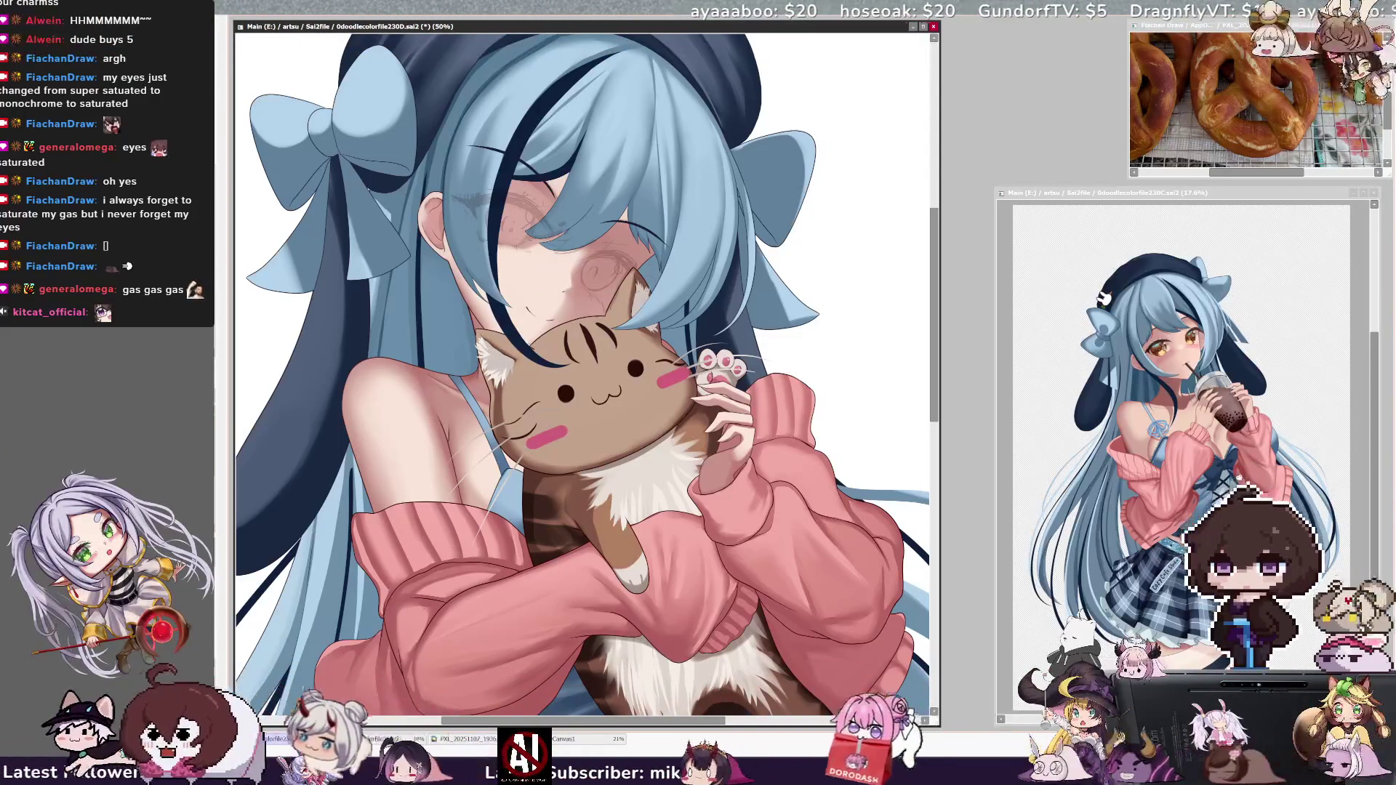
key("bracketright")
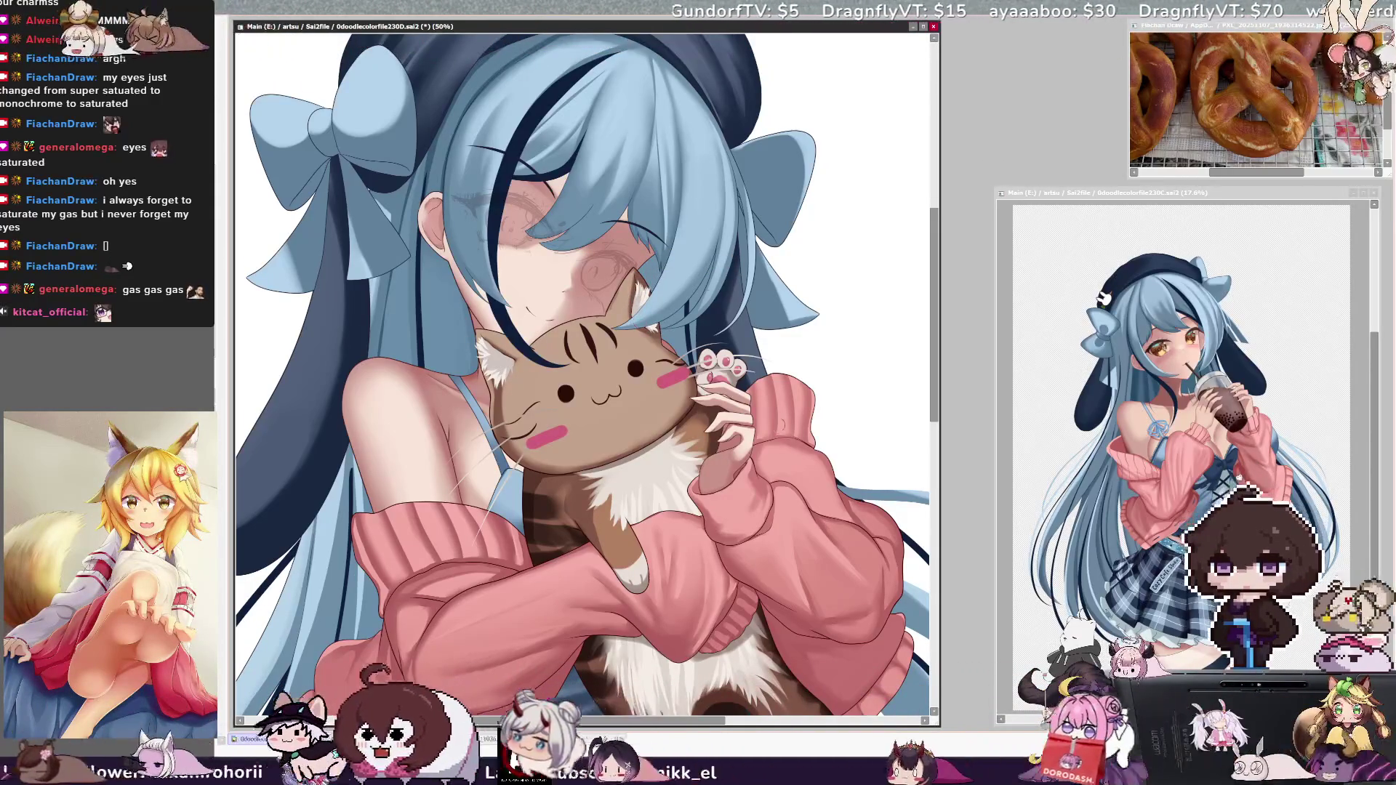
key("h")
key("minus")
key("minus")
key("minus")
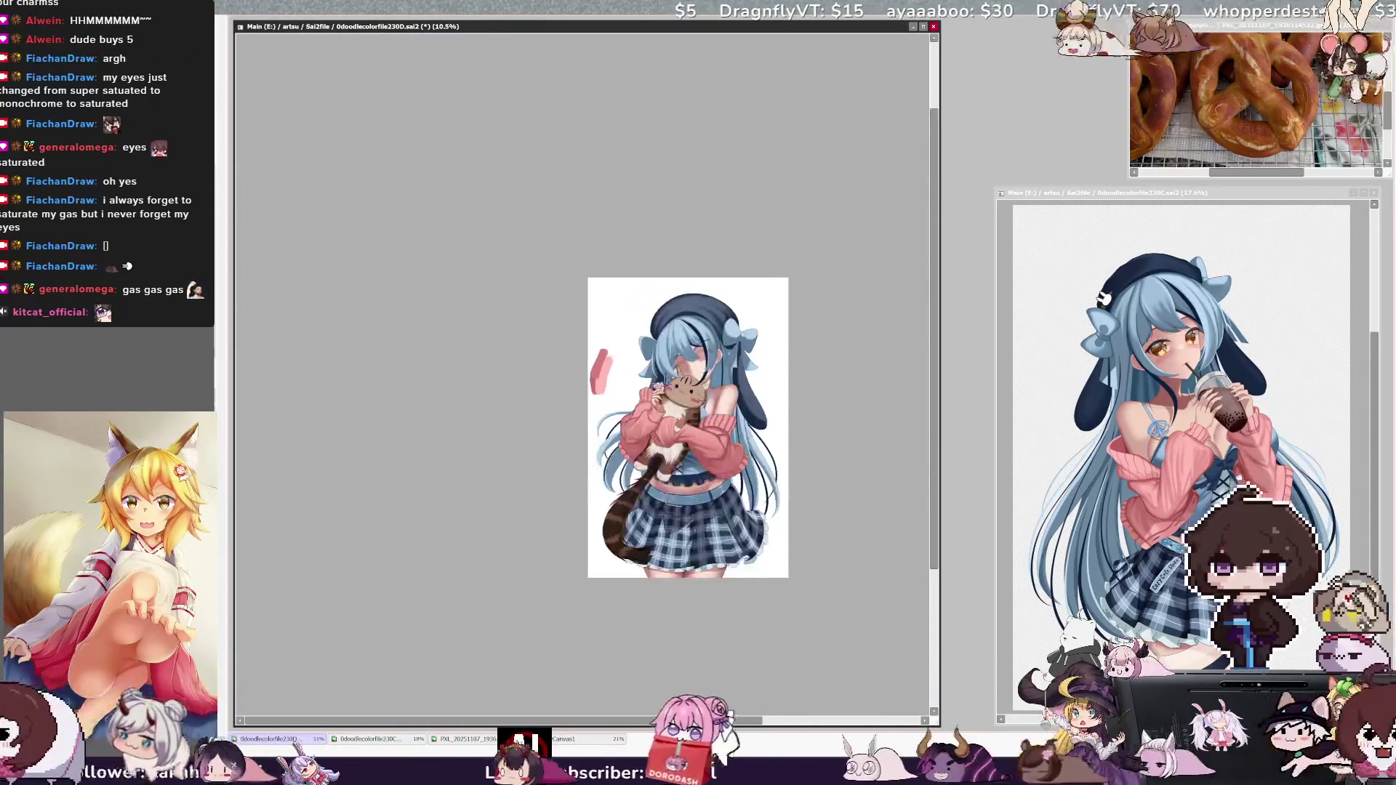
Step: Zoom the mirrored view to 25% and scroll until the girl and cat fill the window
key("plus")
key("plus")
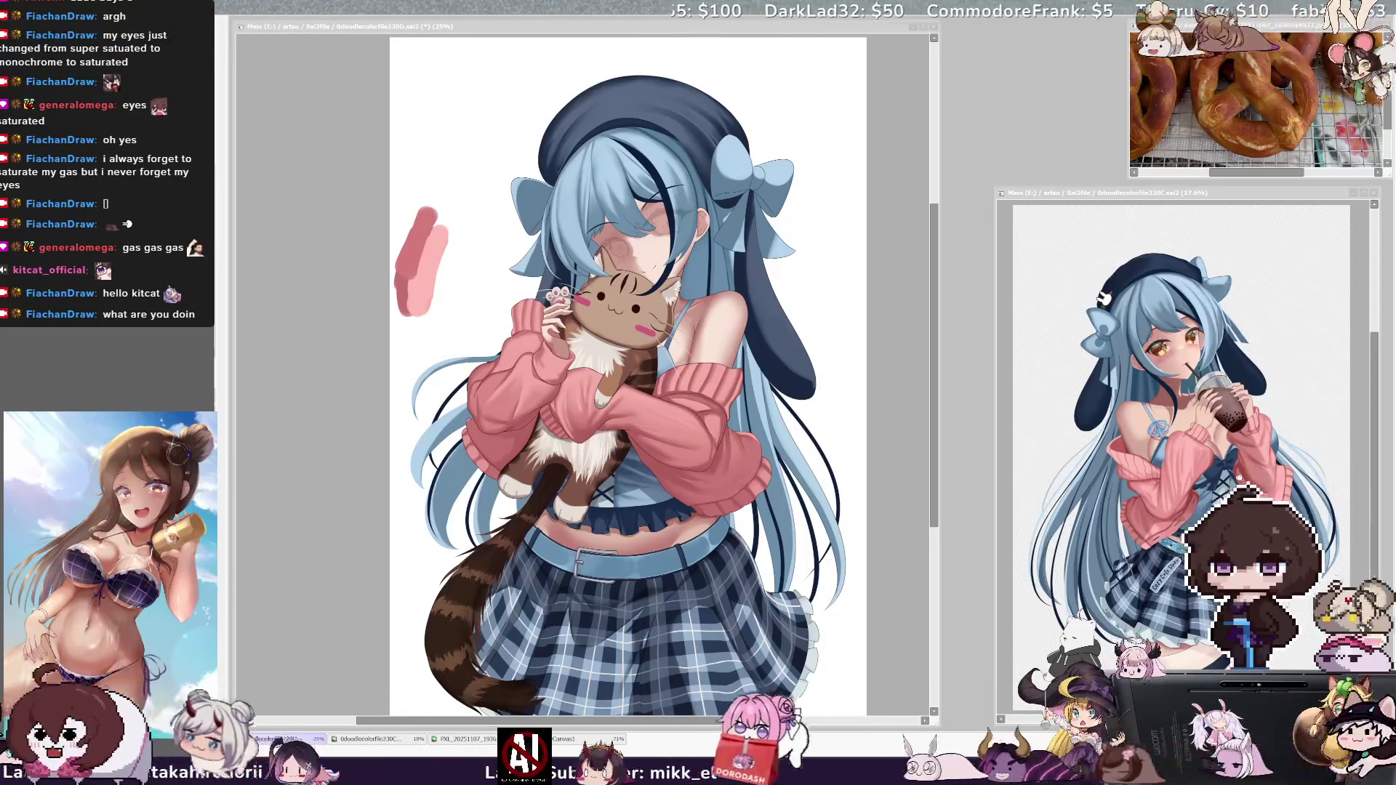
scroll(938, 384, "down", 2)
left_click_drag(937, 384, 932, 363)
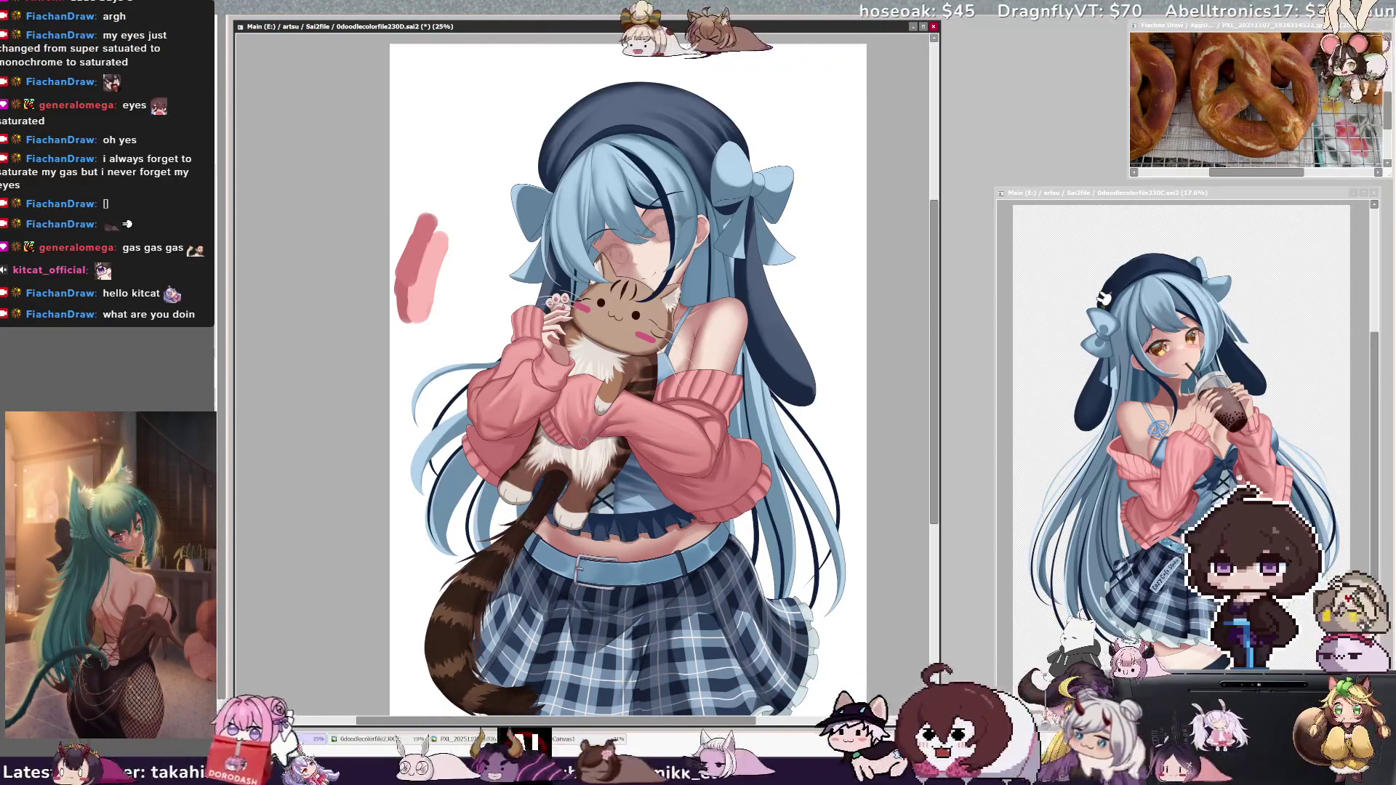
key("bracketright")
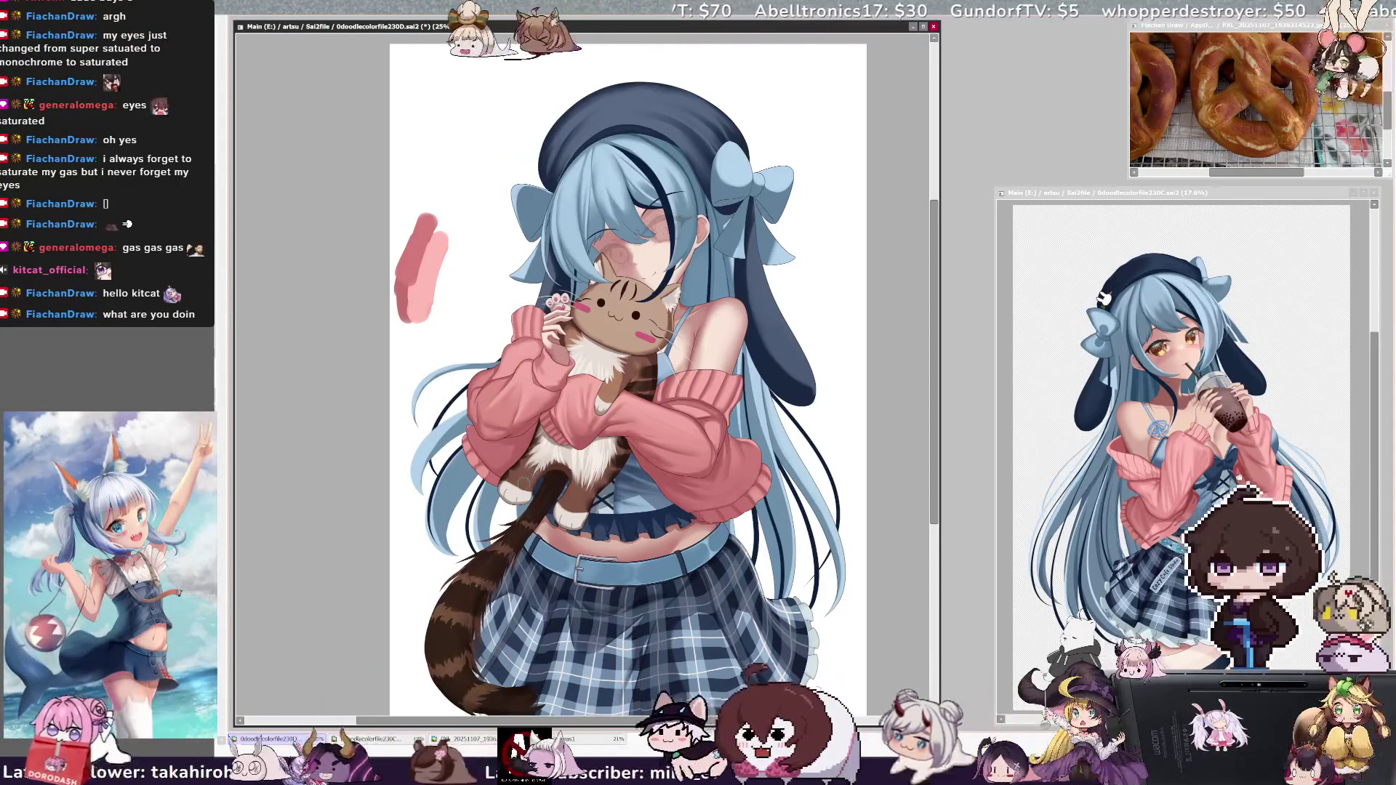
left_click_drag(588, 502, 624, 445)
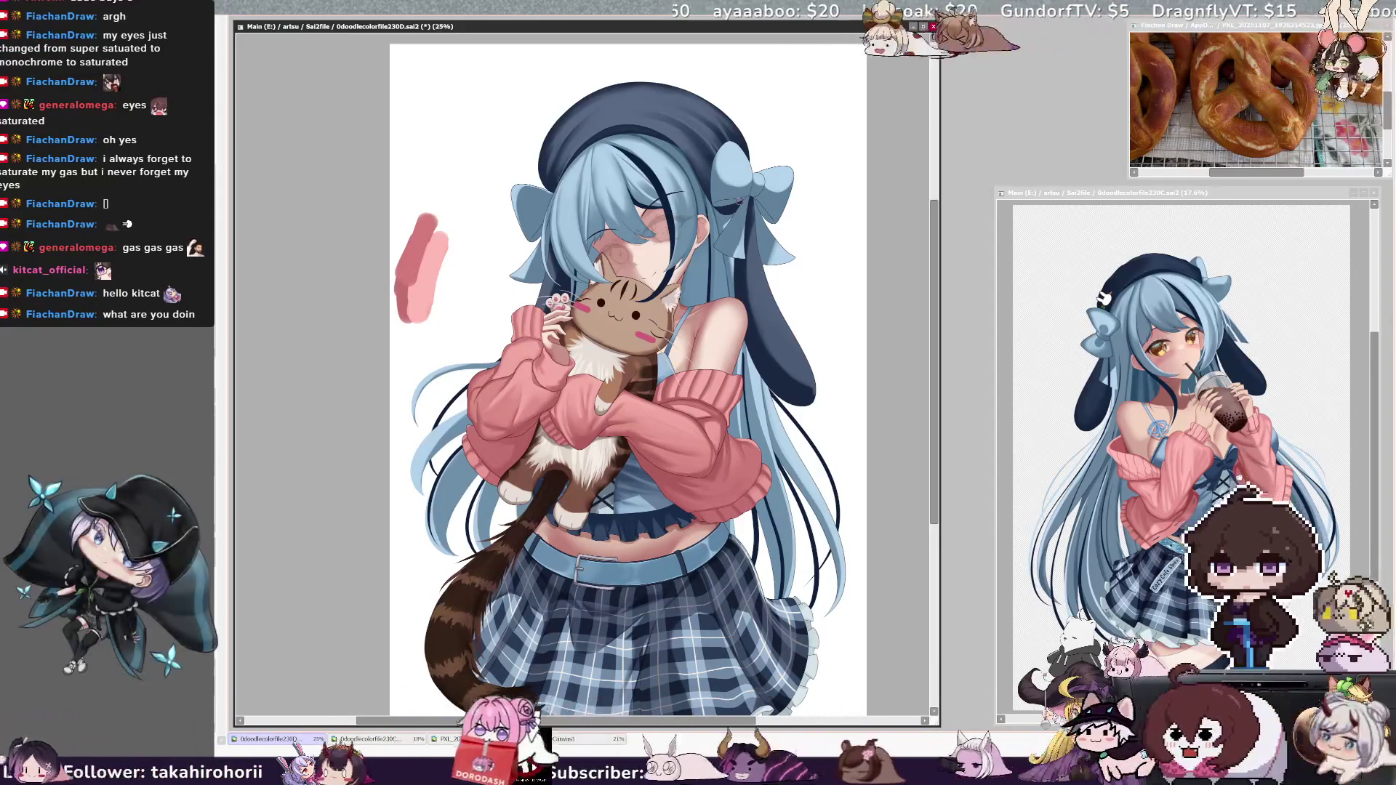
left_click_drag(936, 471, 937, 451)
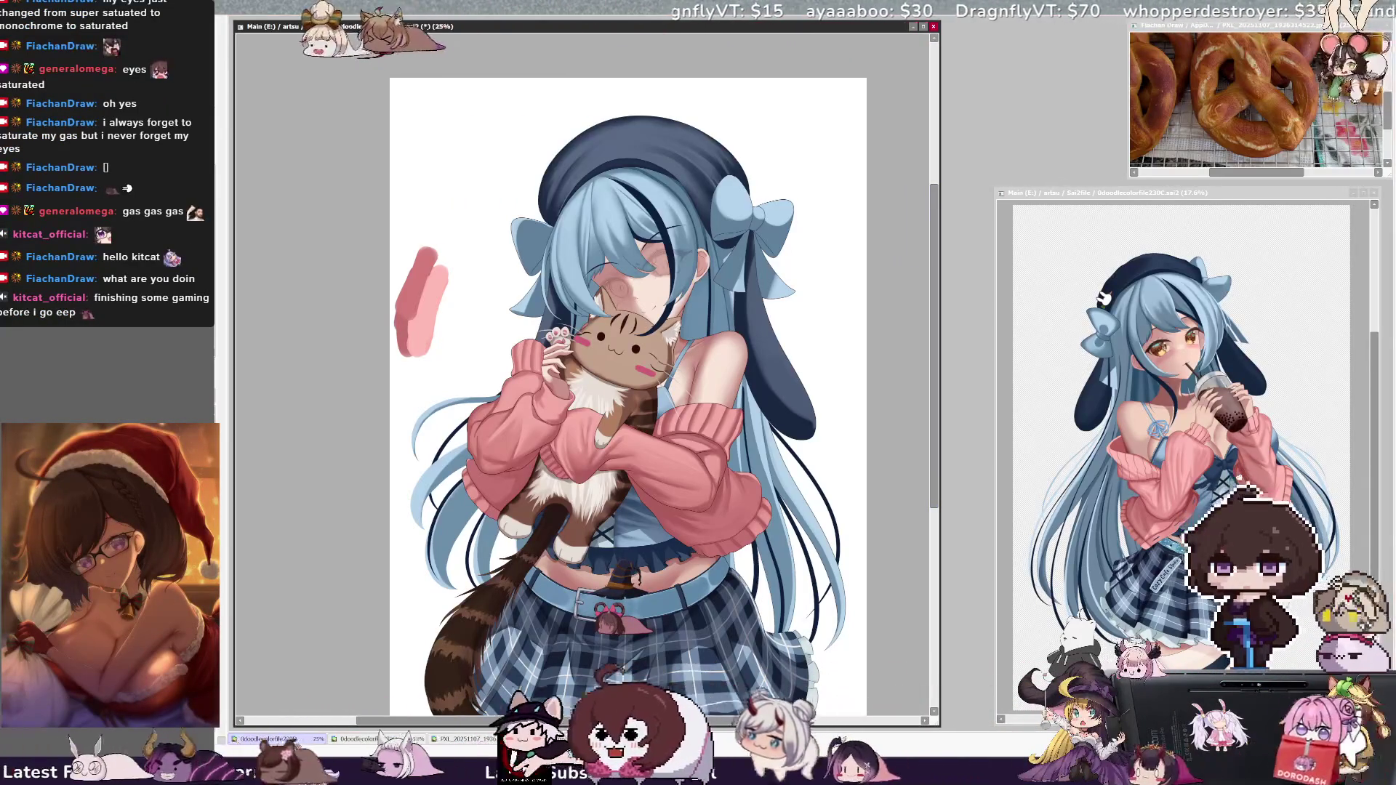
left_click(623, 361)
key("ctrl+d")
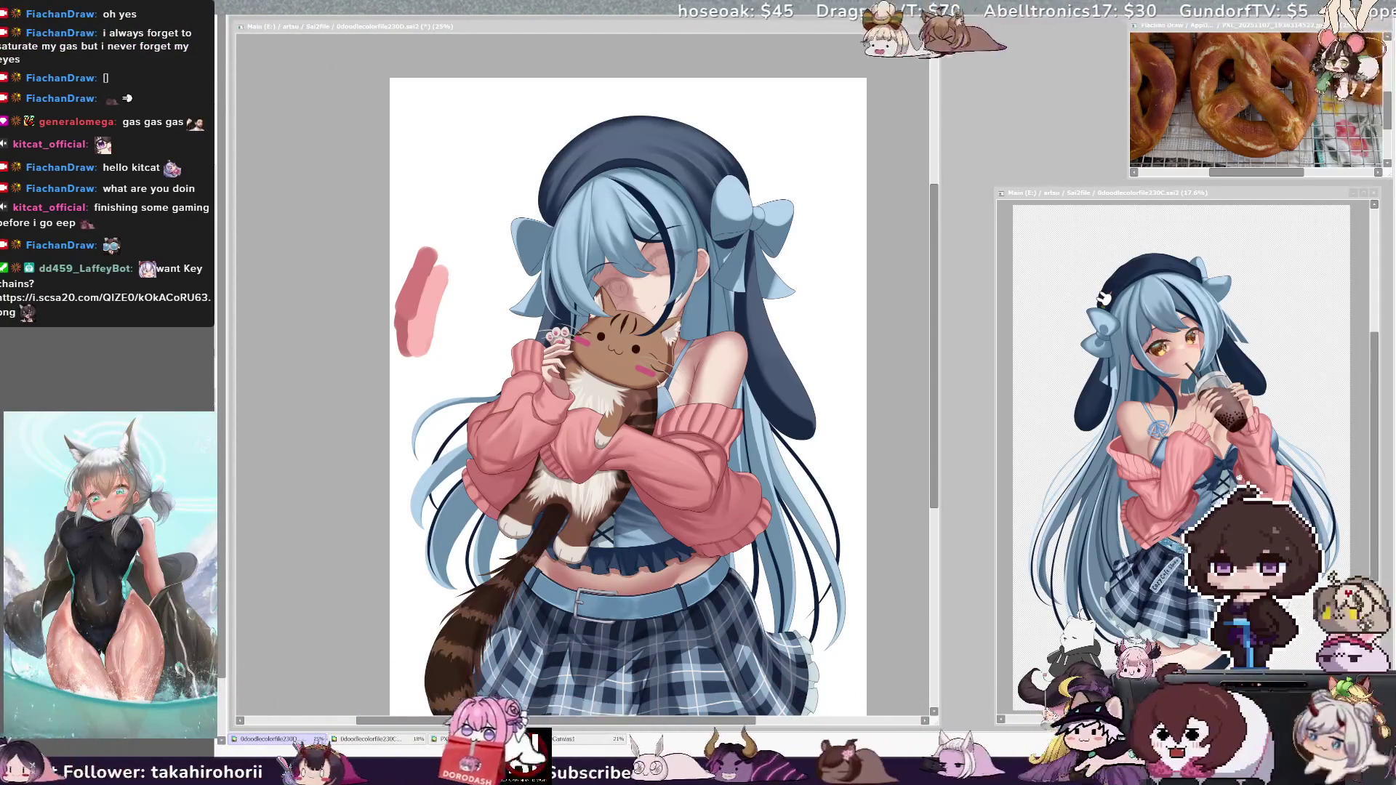
Step: Pick the shoulder's layer, then the cat's, ending with the Cat layer active
left_click(933, 381)
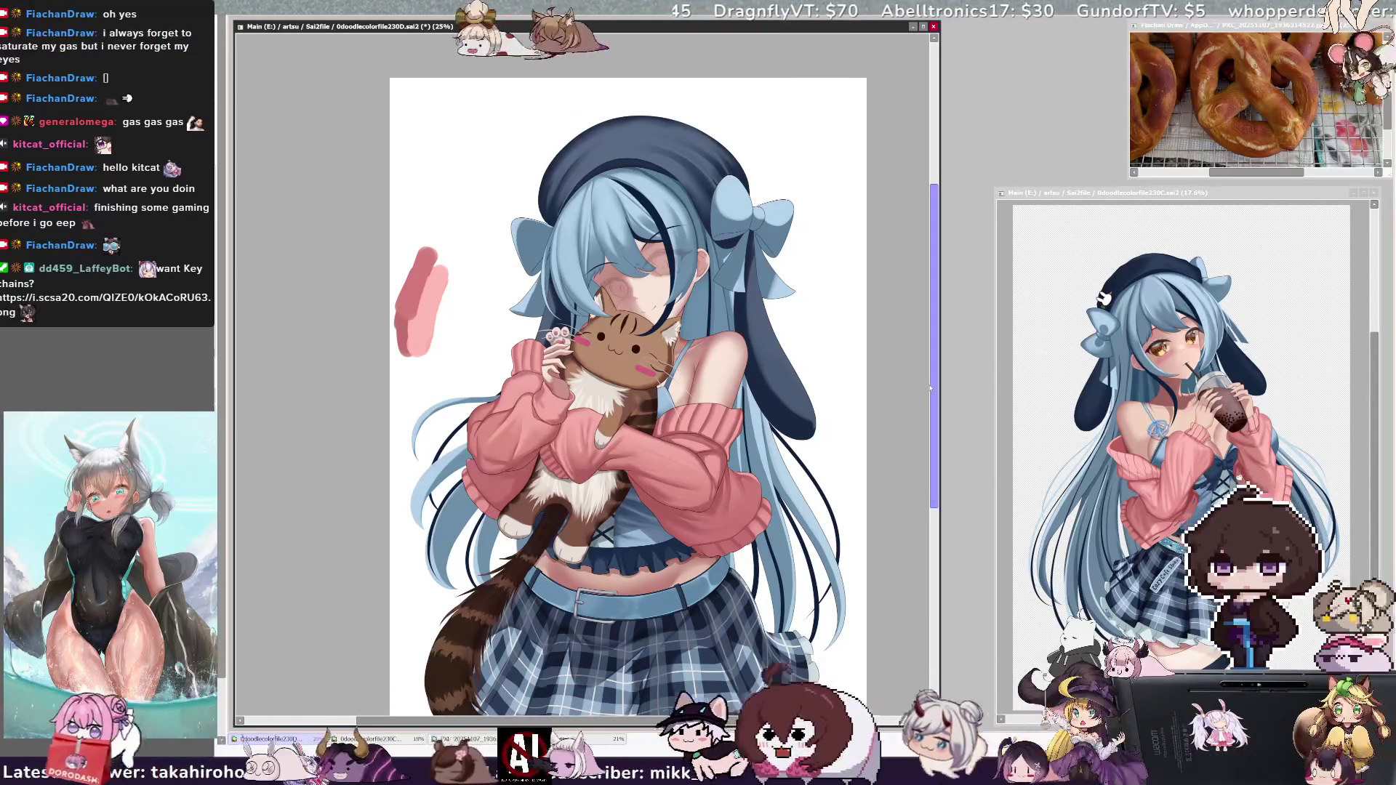
scroll(938, 354, "up", 2)
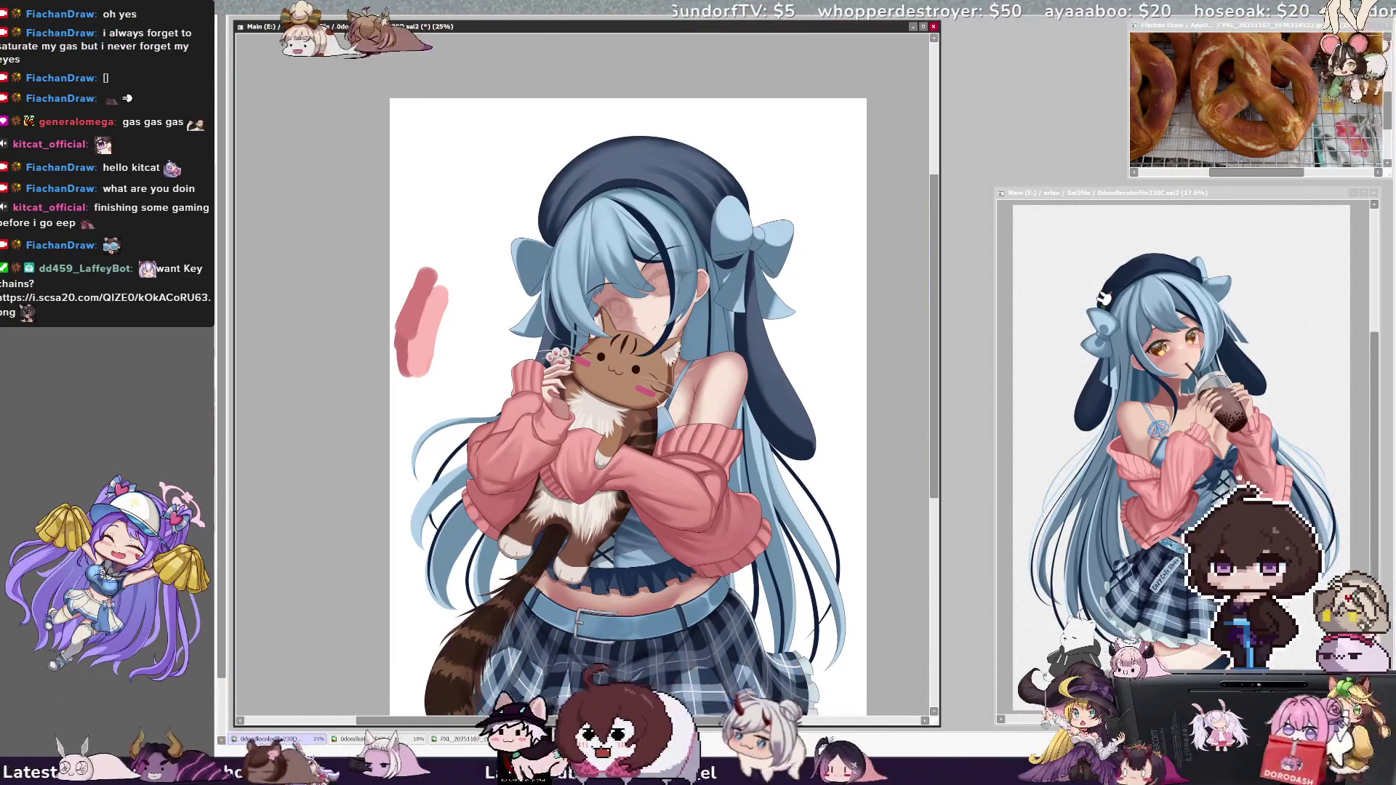
left_click(749, 420, "ctrl+shift")
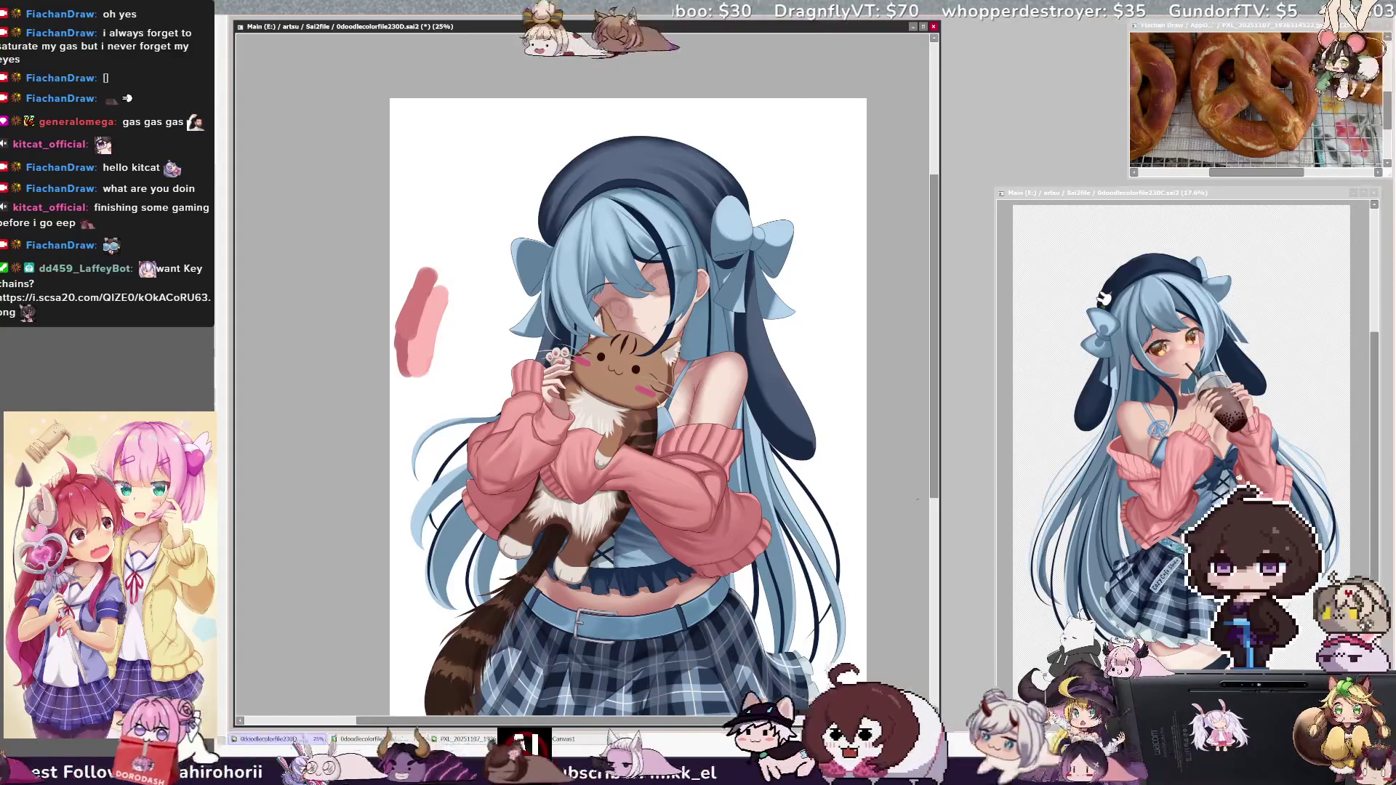
scroll(629, 407, "up", 2)
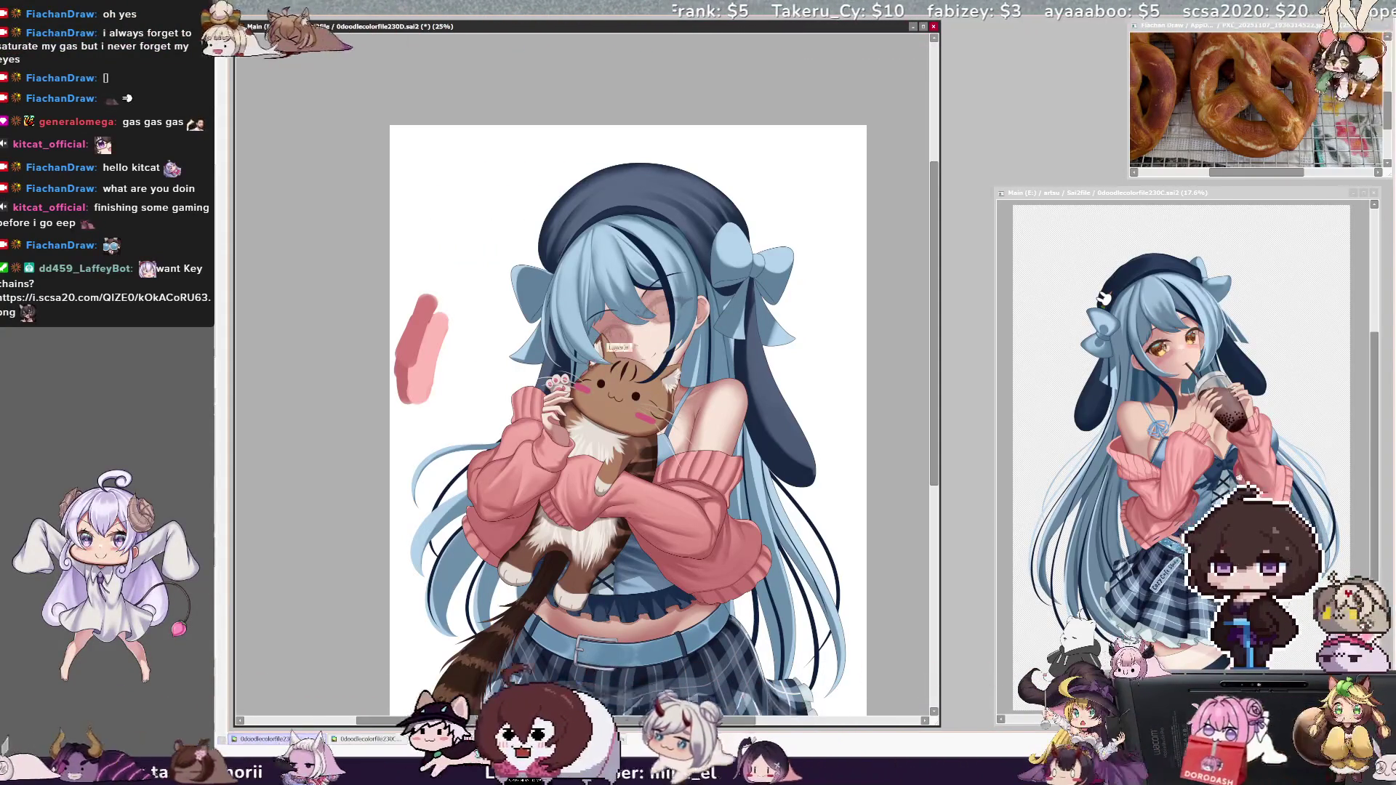
left_click(584, 401, "ctrl+shift")
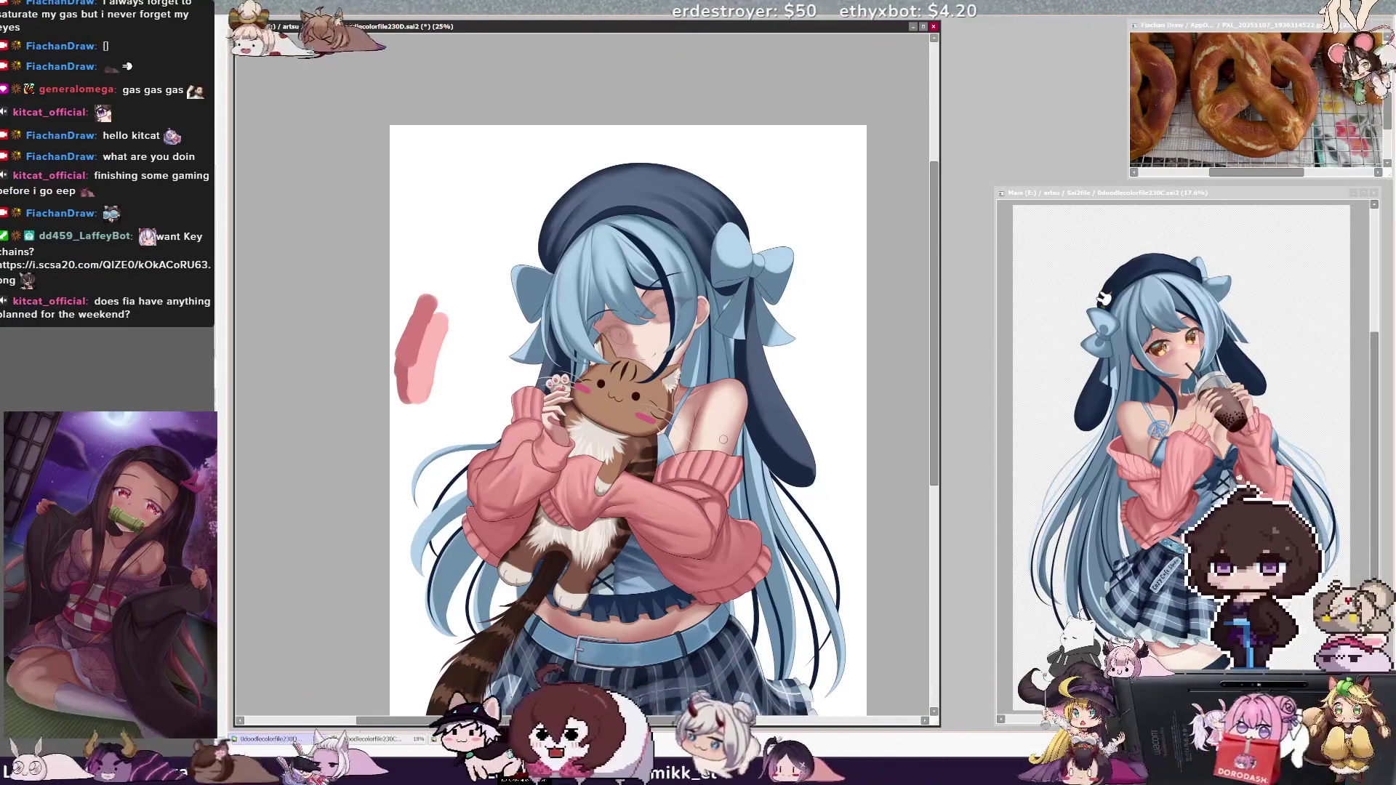
scroll(938, 505, "right", 1)
scroll(937, 506, "down", 2)
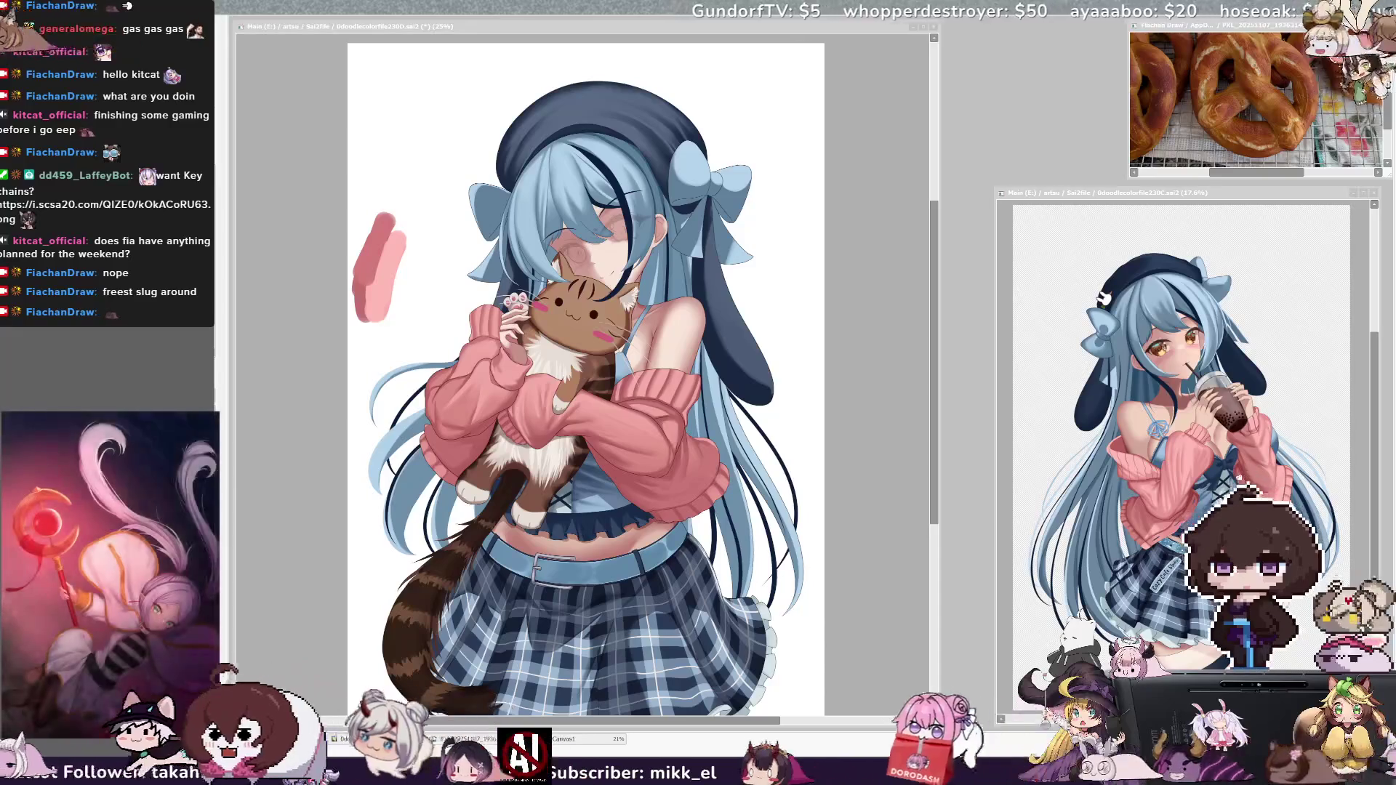
Step: Flip the view horizontally to check balance, flip it back, and zoom to 33.3%
left_click(890, 352)
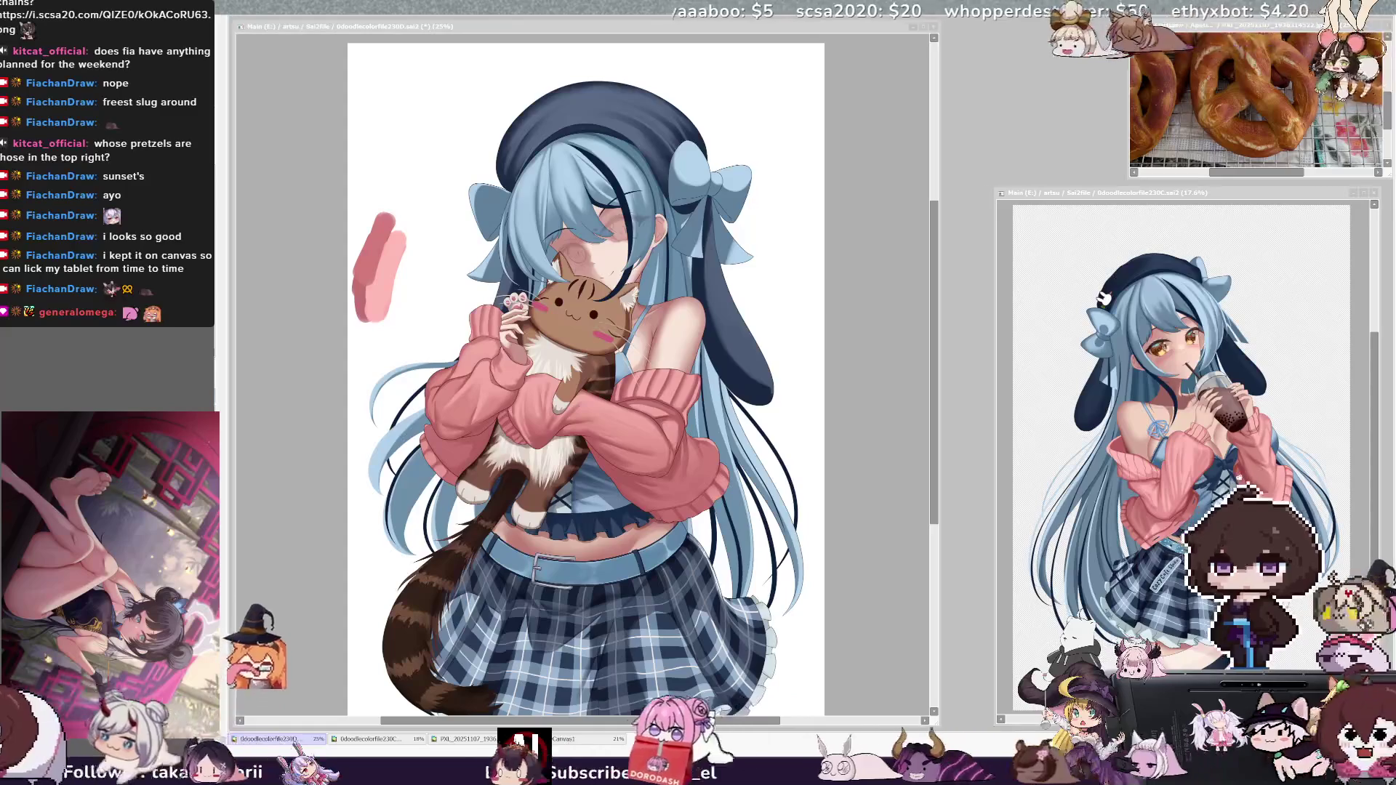
mouse_move(933, 393)
left_mouse_down()
mouse_move(933, 440)
mouse_move(936, 424)
left_mouse_up()
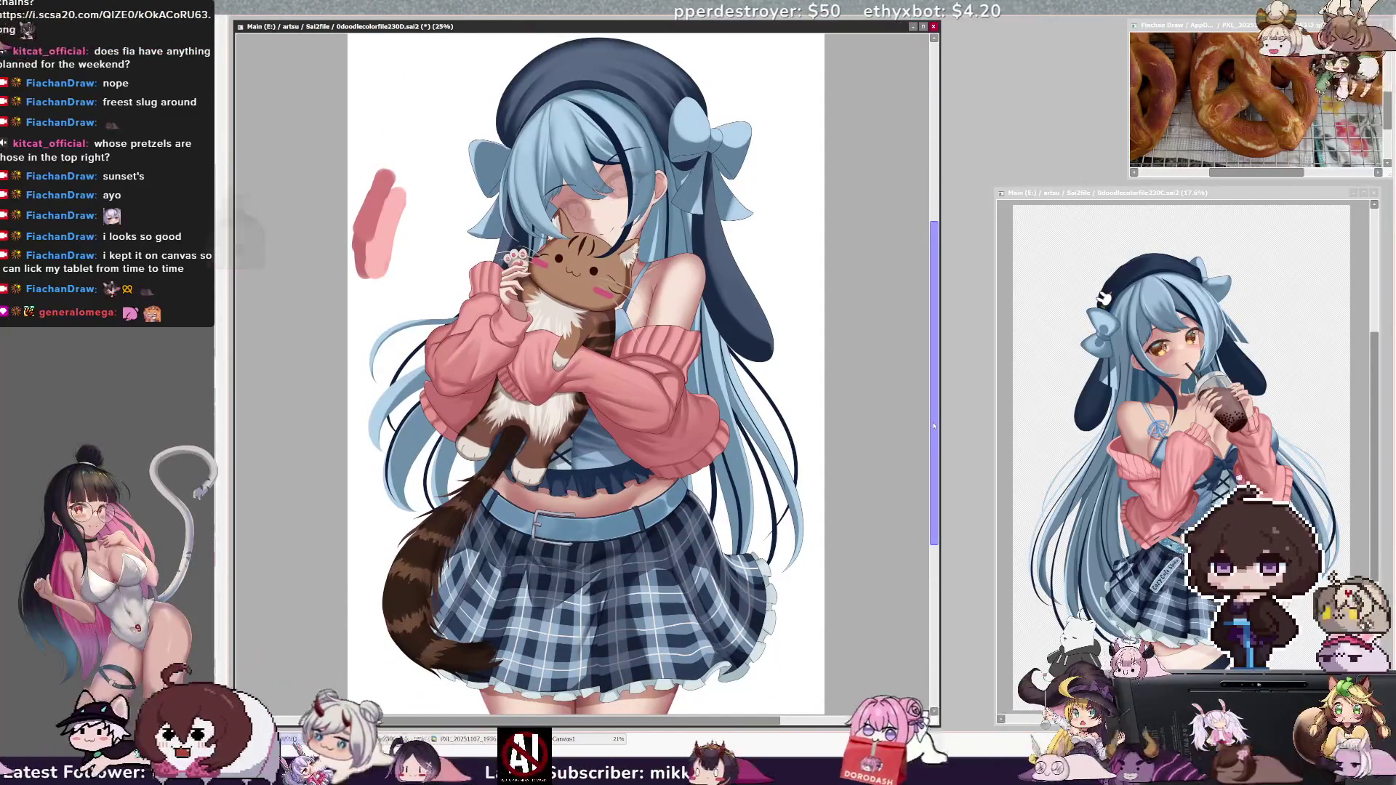
key("h")
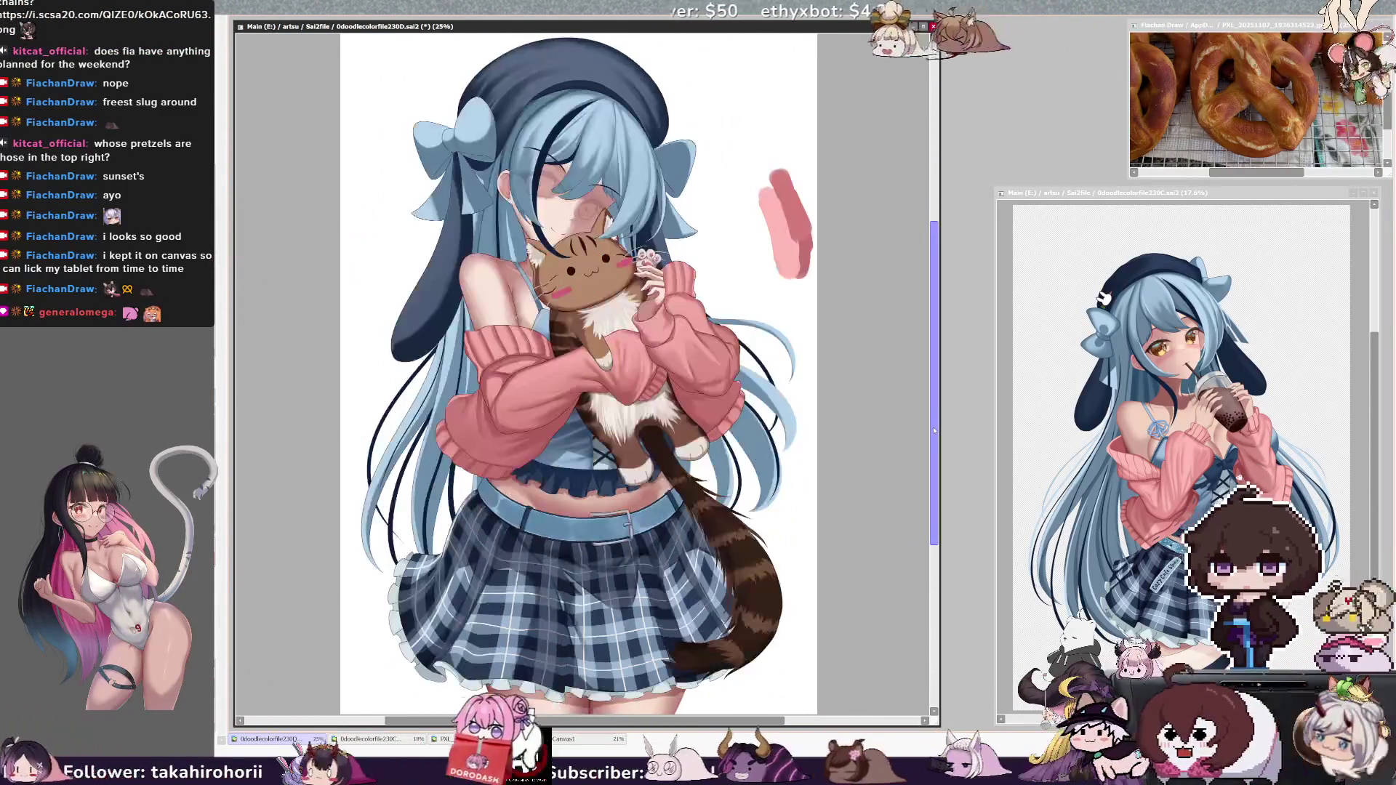
scroll(936, 429, "up", 1)
key("h")
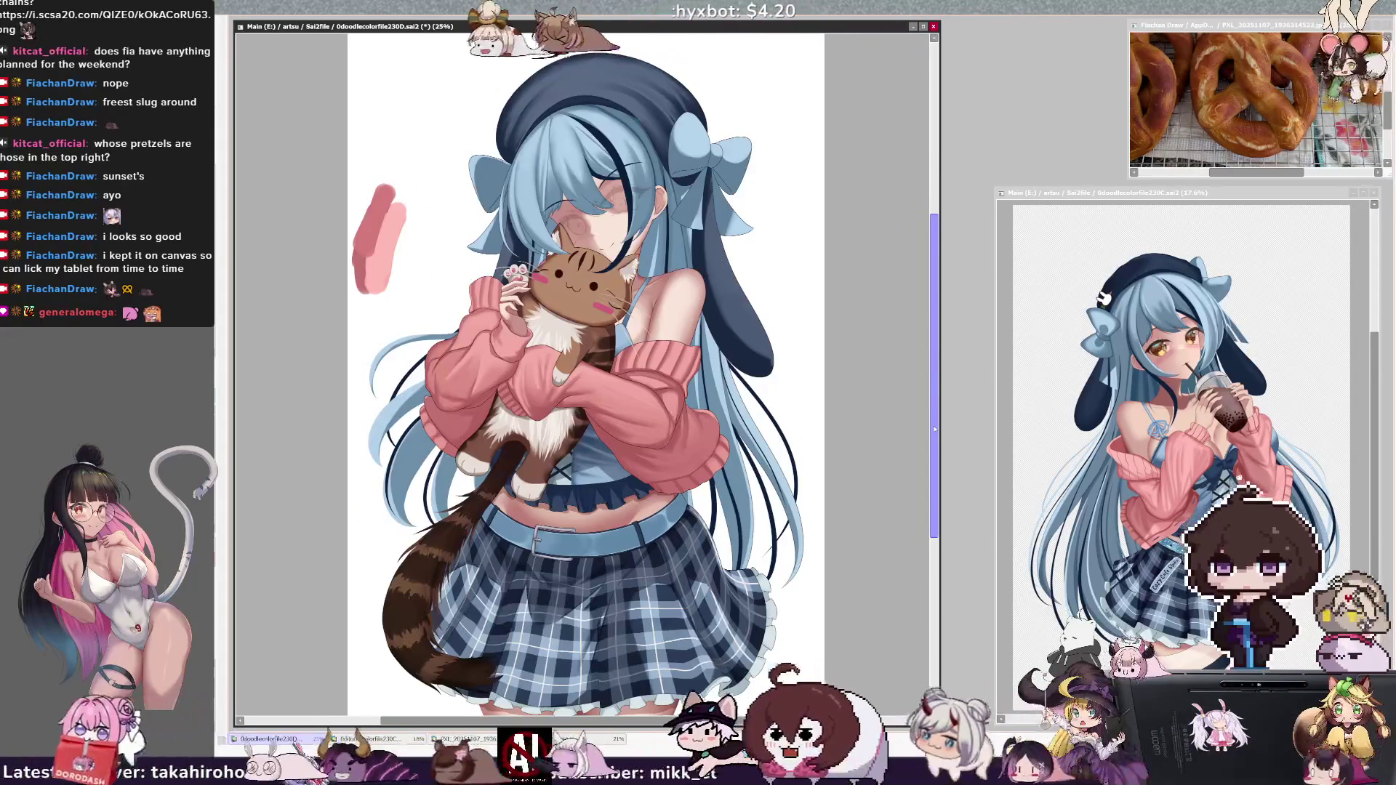
scroll(936, 429, "down", 1)
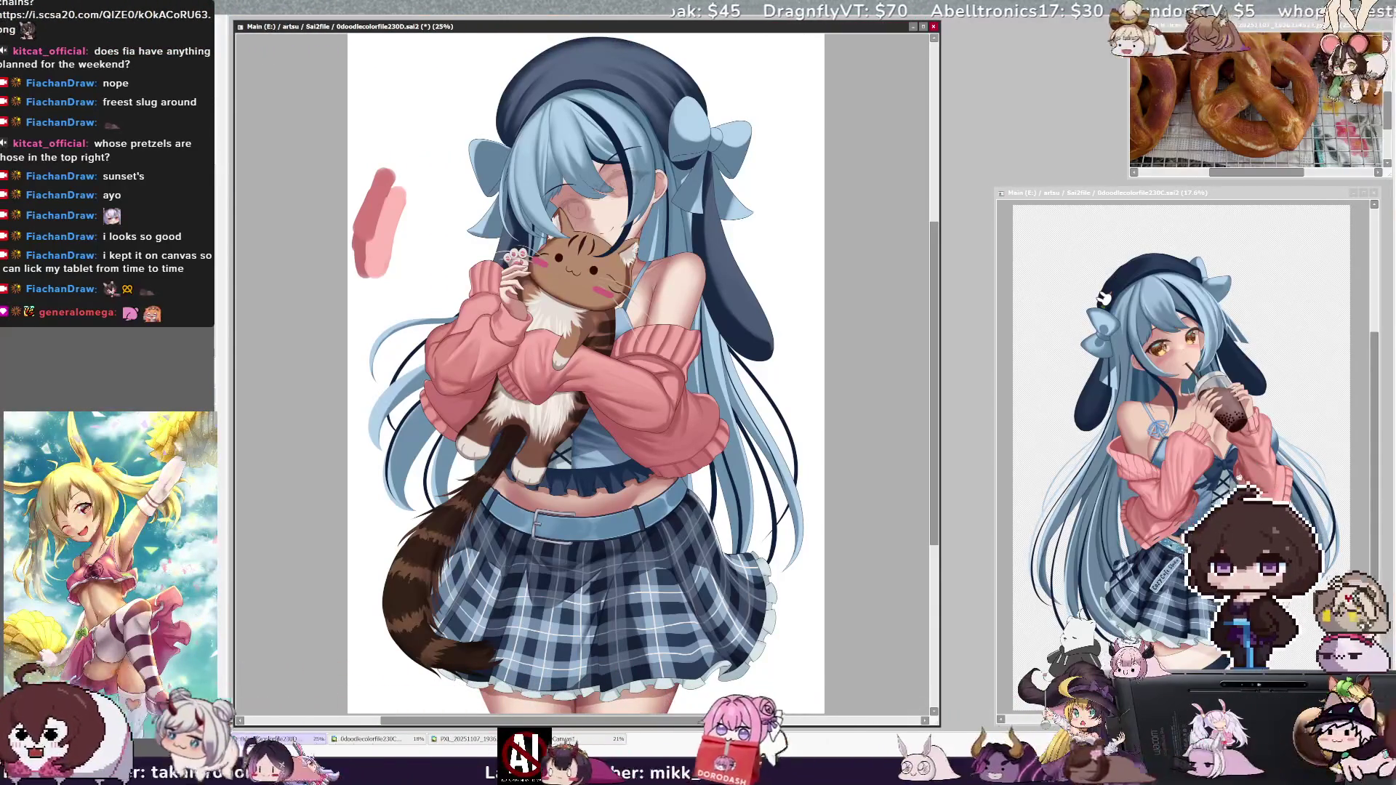
key("ctrl+plus")
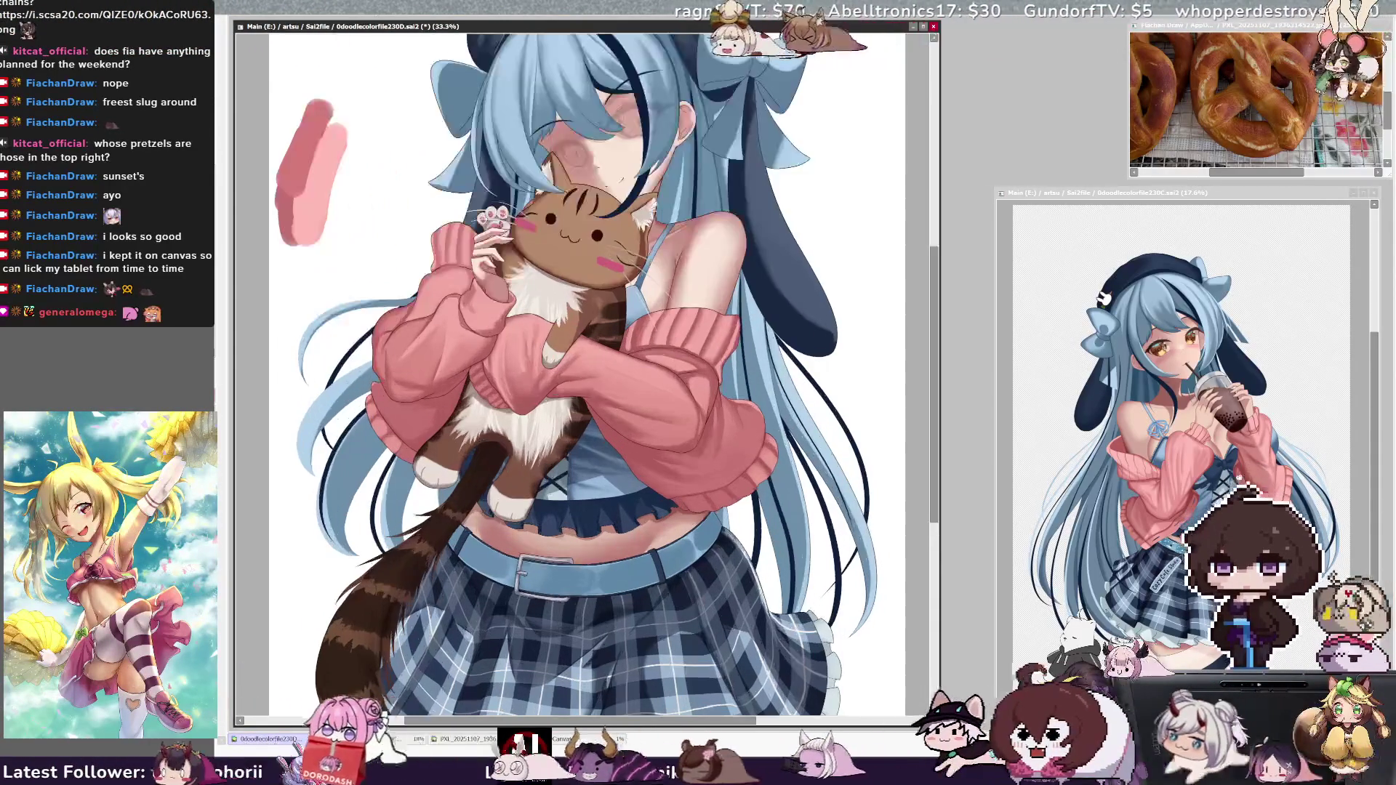
Step: Rotate the canvas view about 30° counterclockwise
scroll(677, 396, "up", 1)
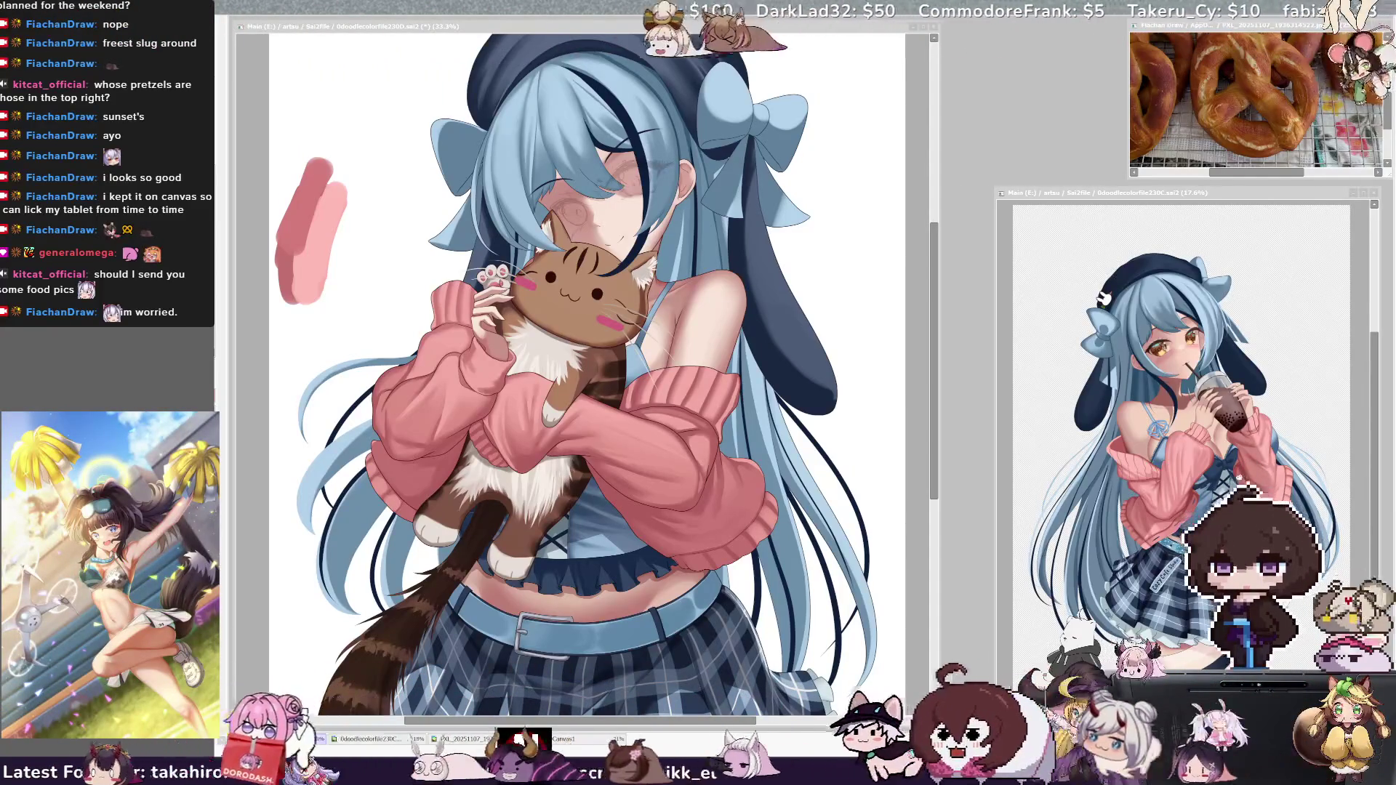
key("alt+Tab")
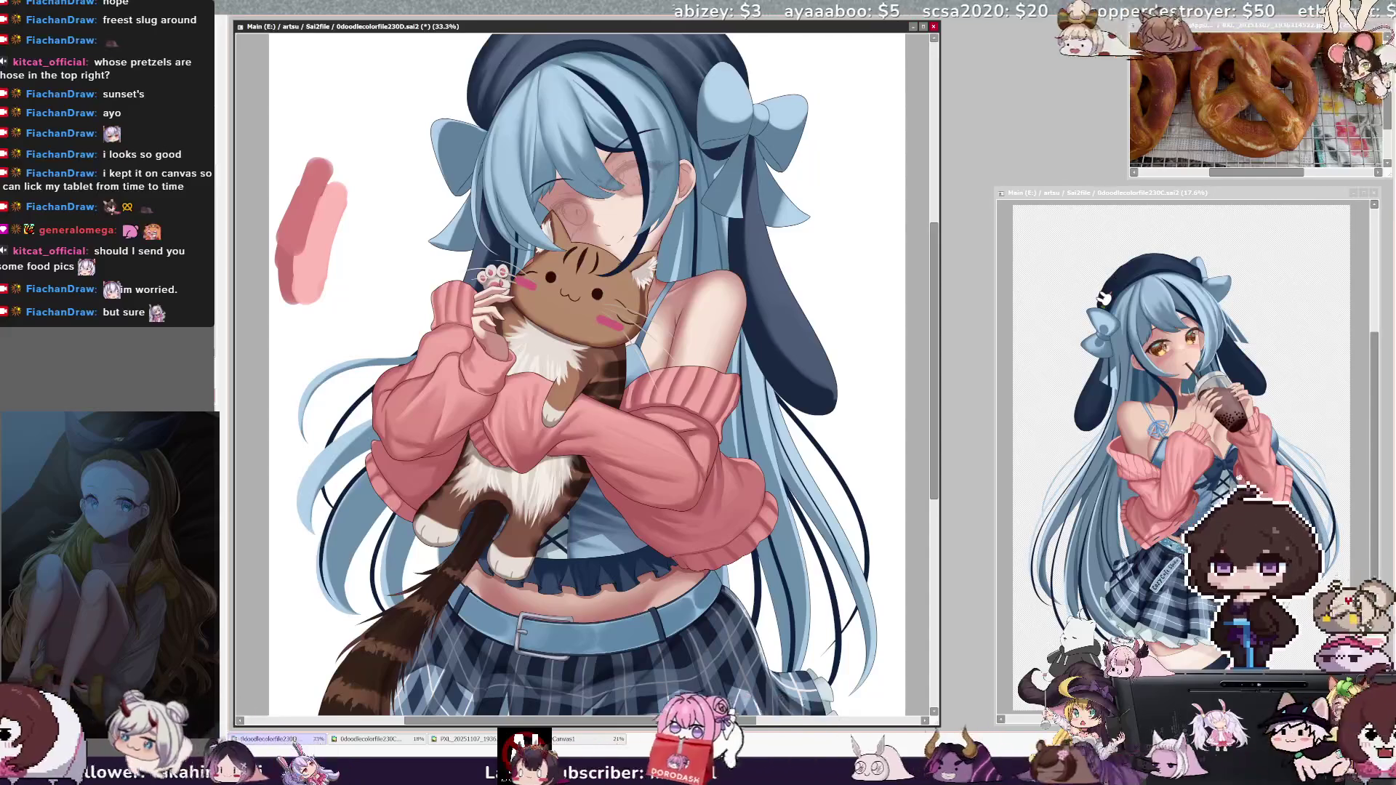
key("Delete")
key("Delete")
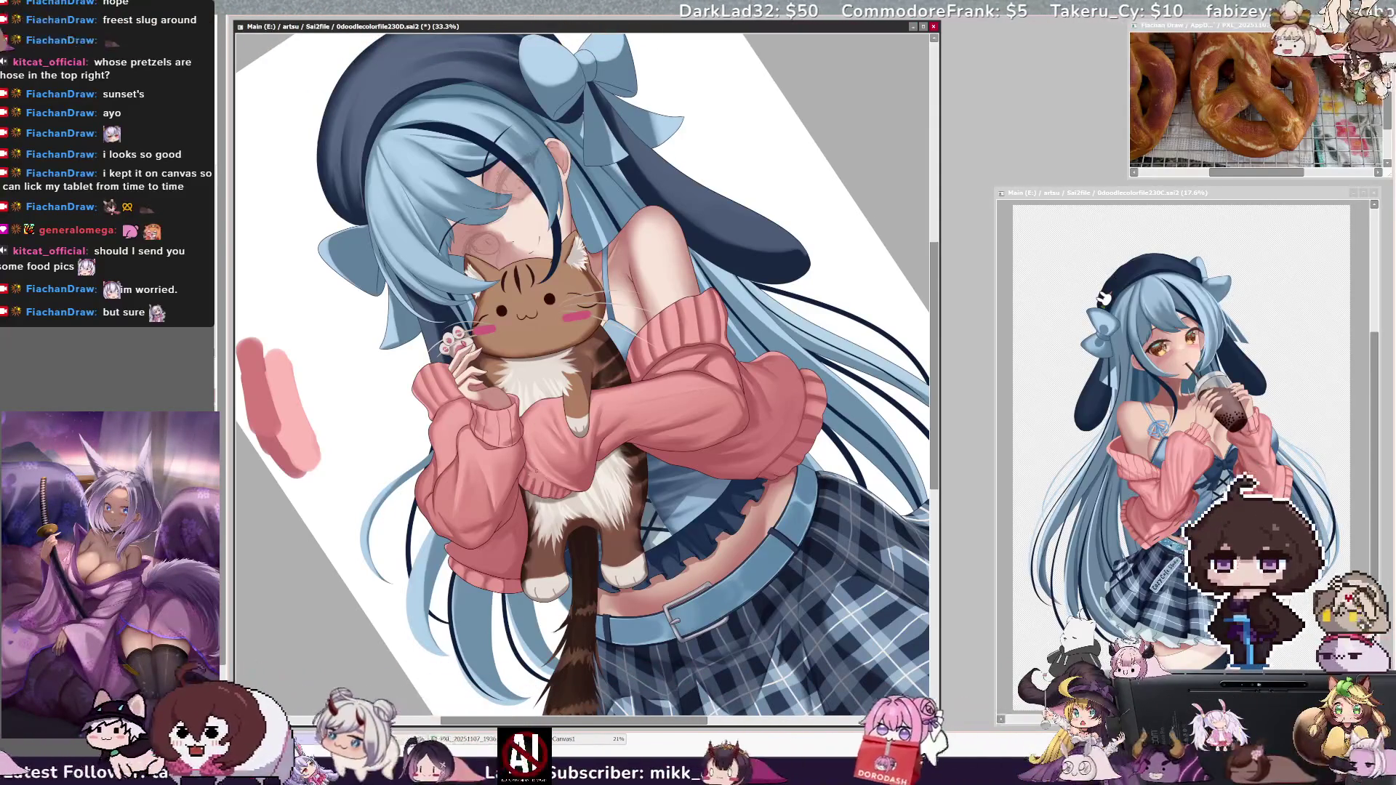
Step: Reset the canvas view rotation to 0°
key("End")
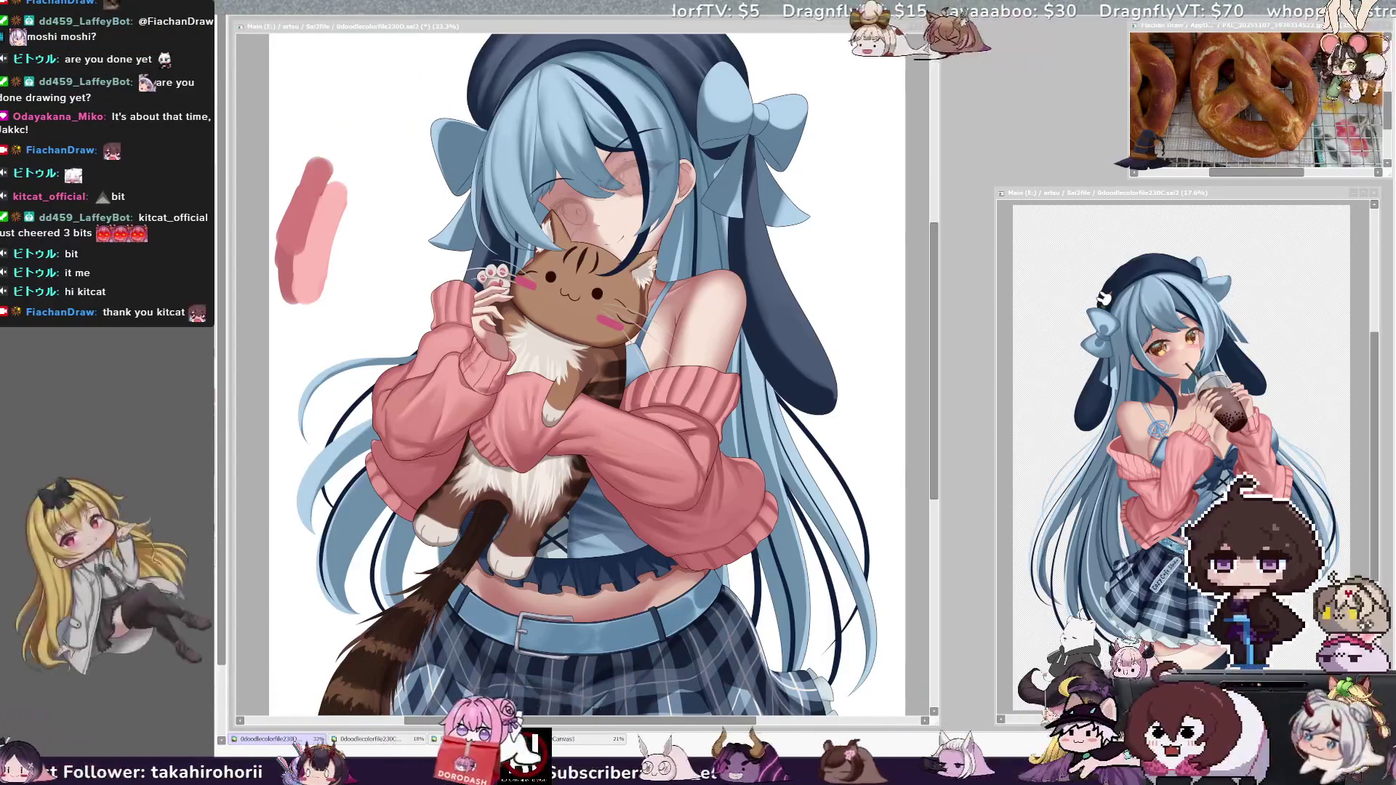
Step: Mirror the whole illustration horizontally to check it, then flip it back to normal
left_click_drag(933, 463, 933, 469)
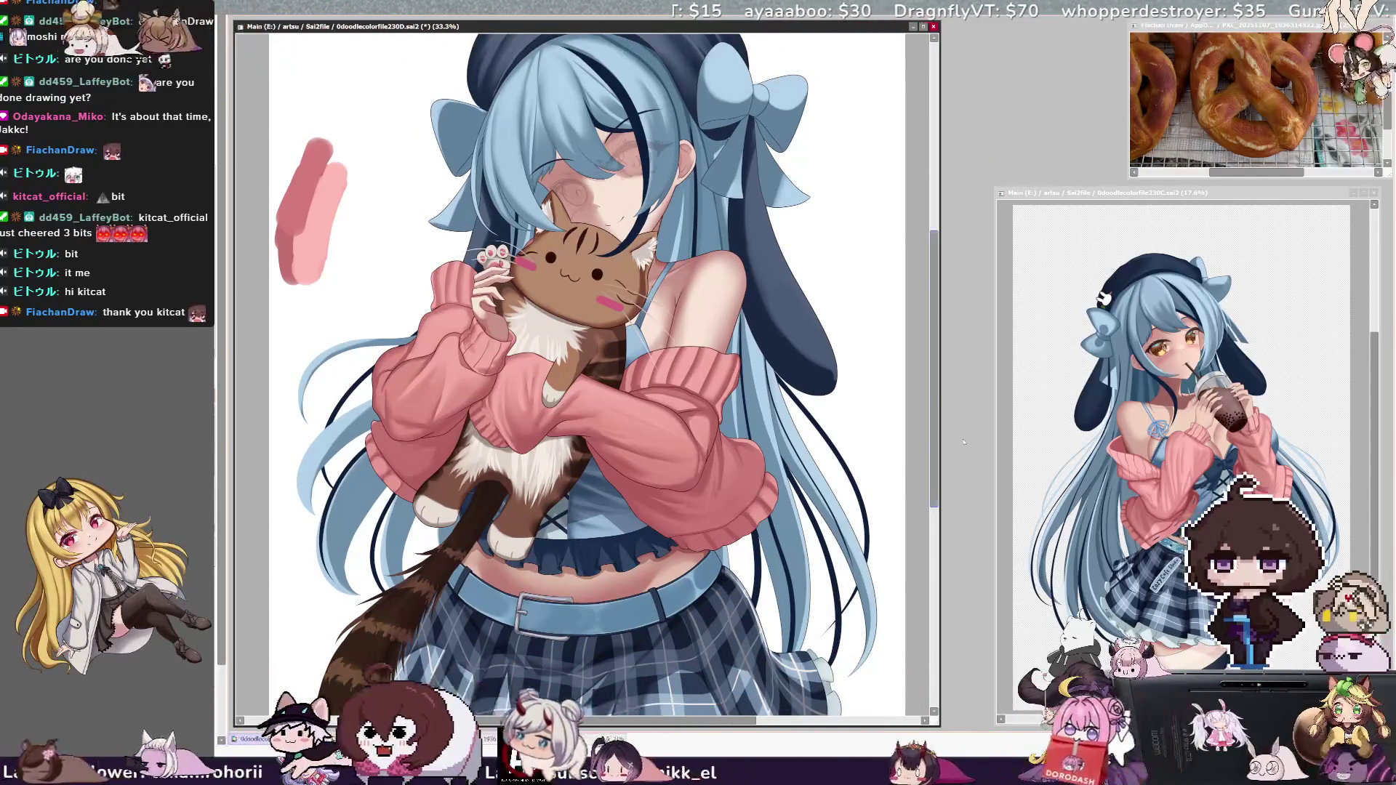
scroll(587, 364, "down", 2)
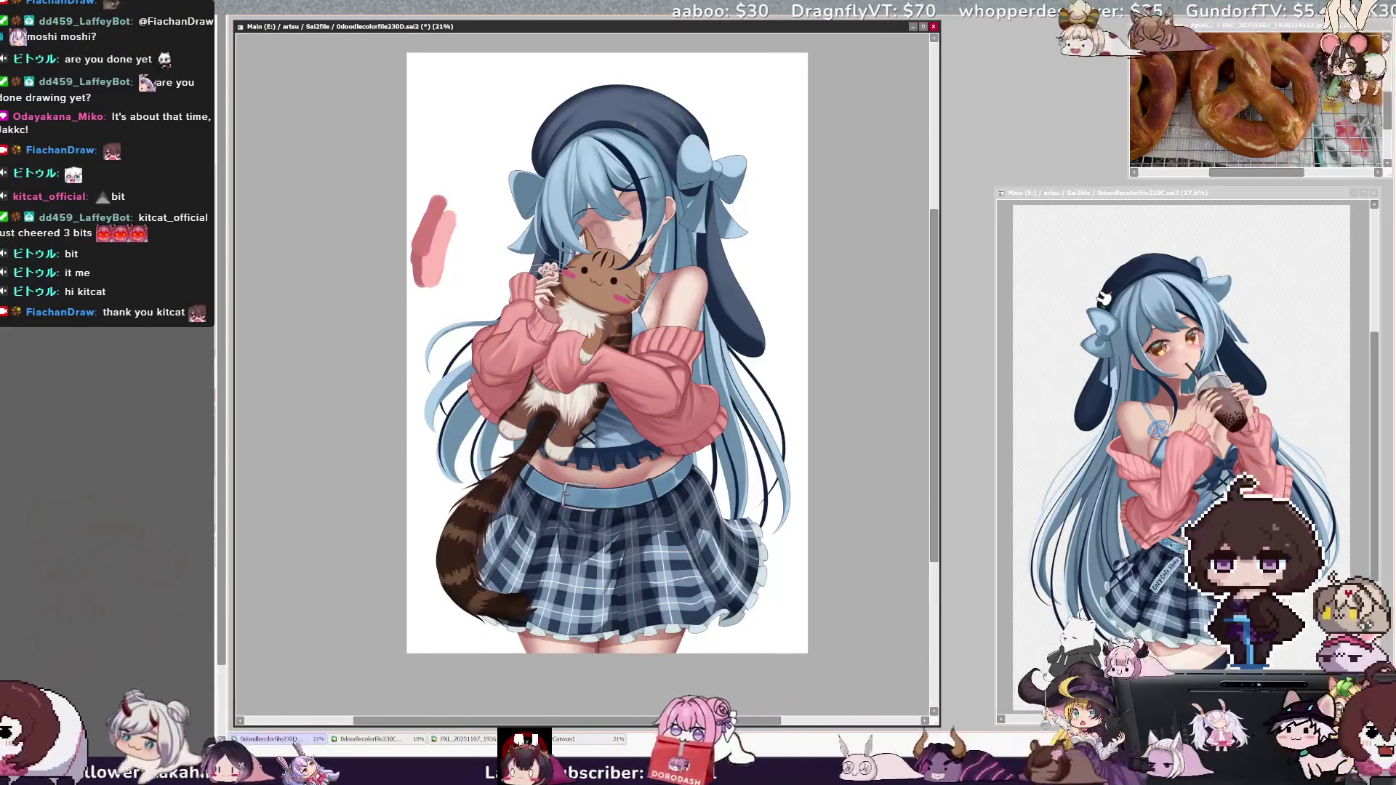
scroll(588, 363, "up", 2)
key("h")
scroll(587, 364, "down", 3)
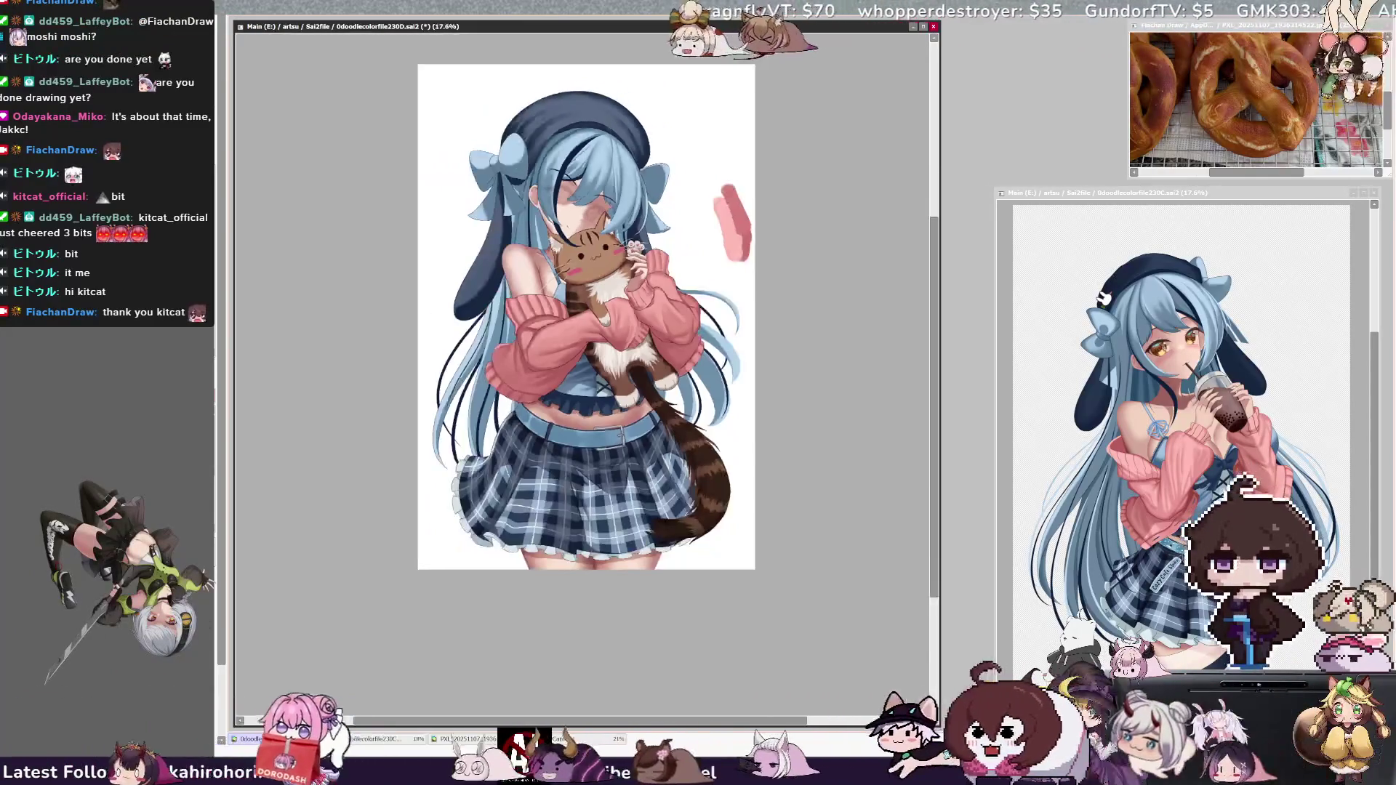
key("h")
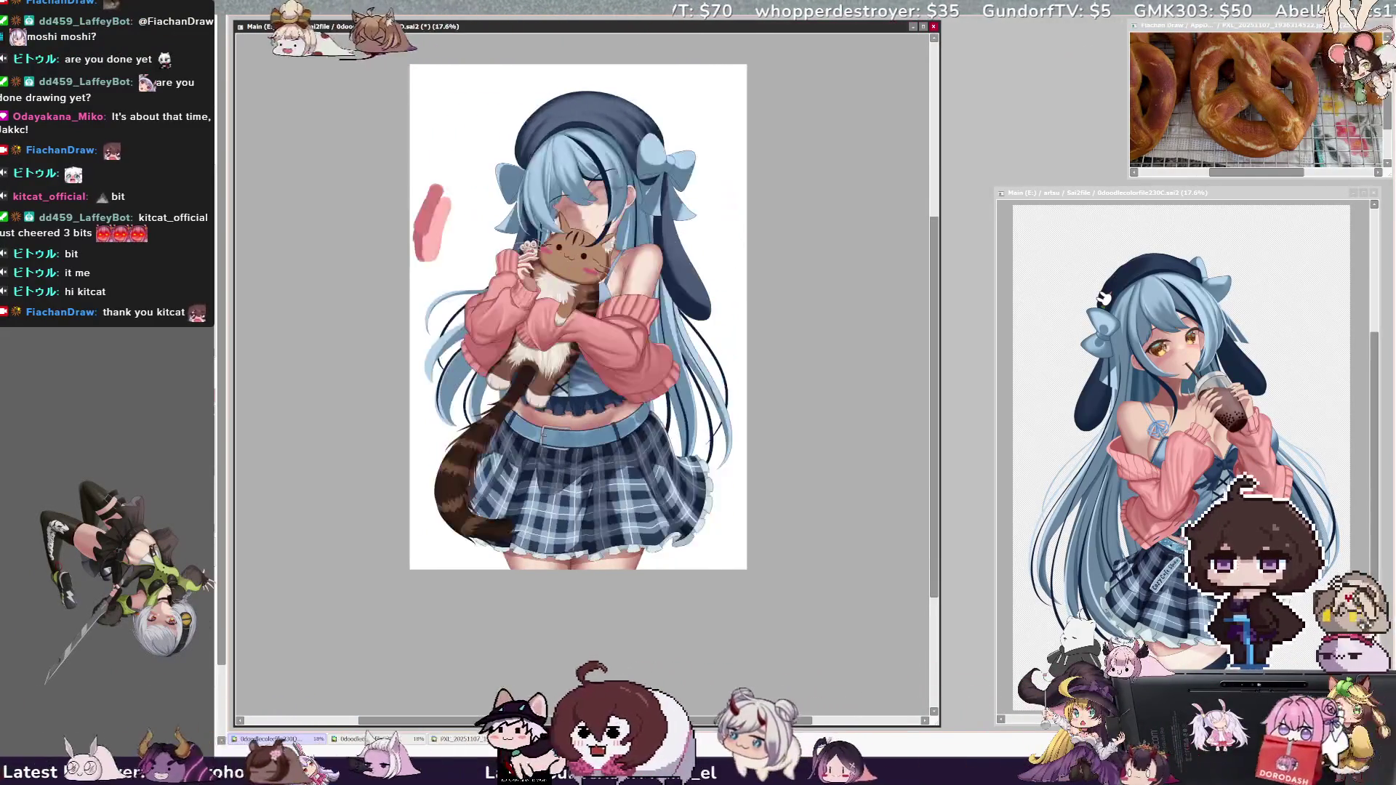
Step: Save the illustration and move its window to the right
scroll(587, 364, "up", 1)
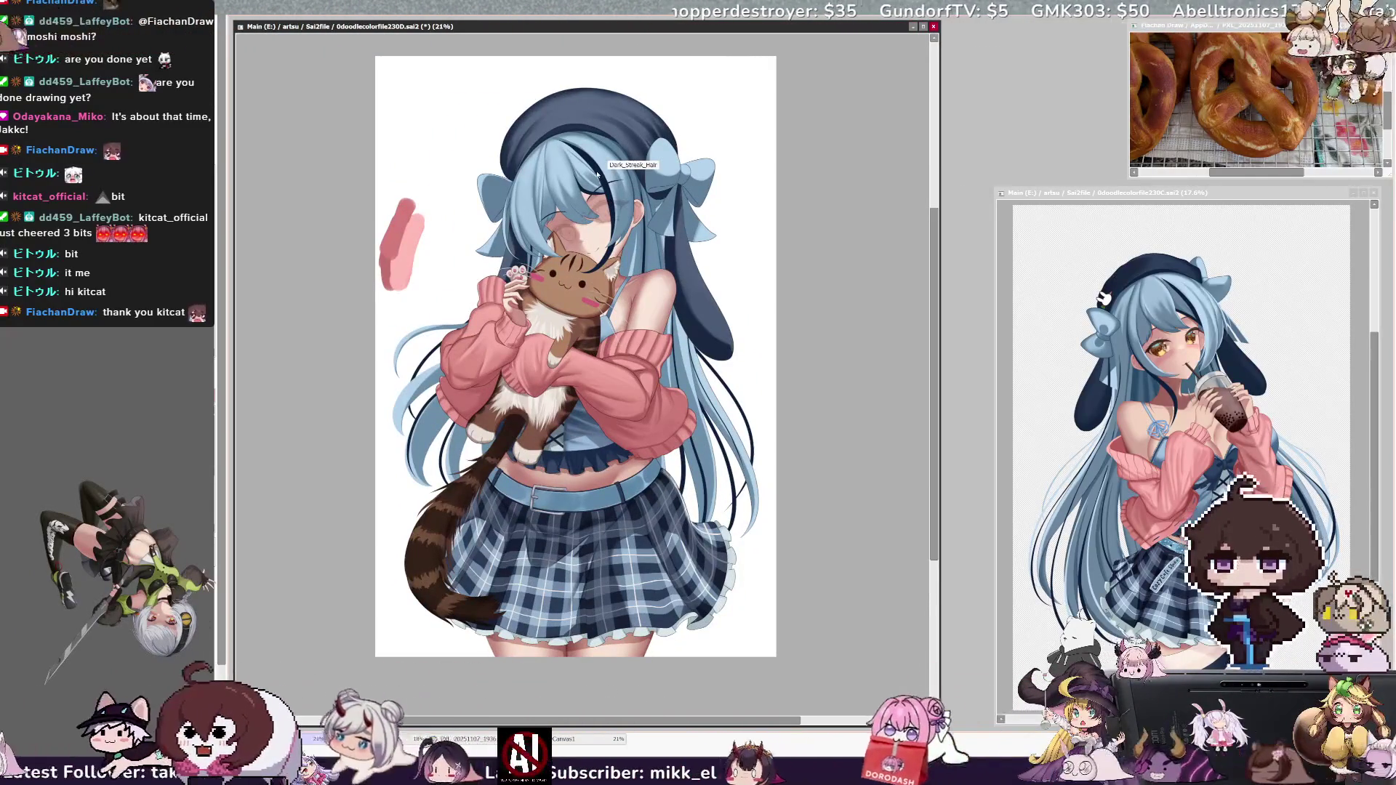
key("ctrl+s")
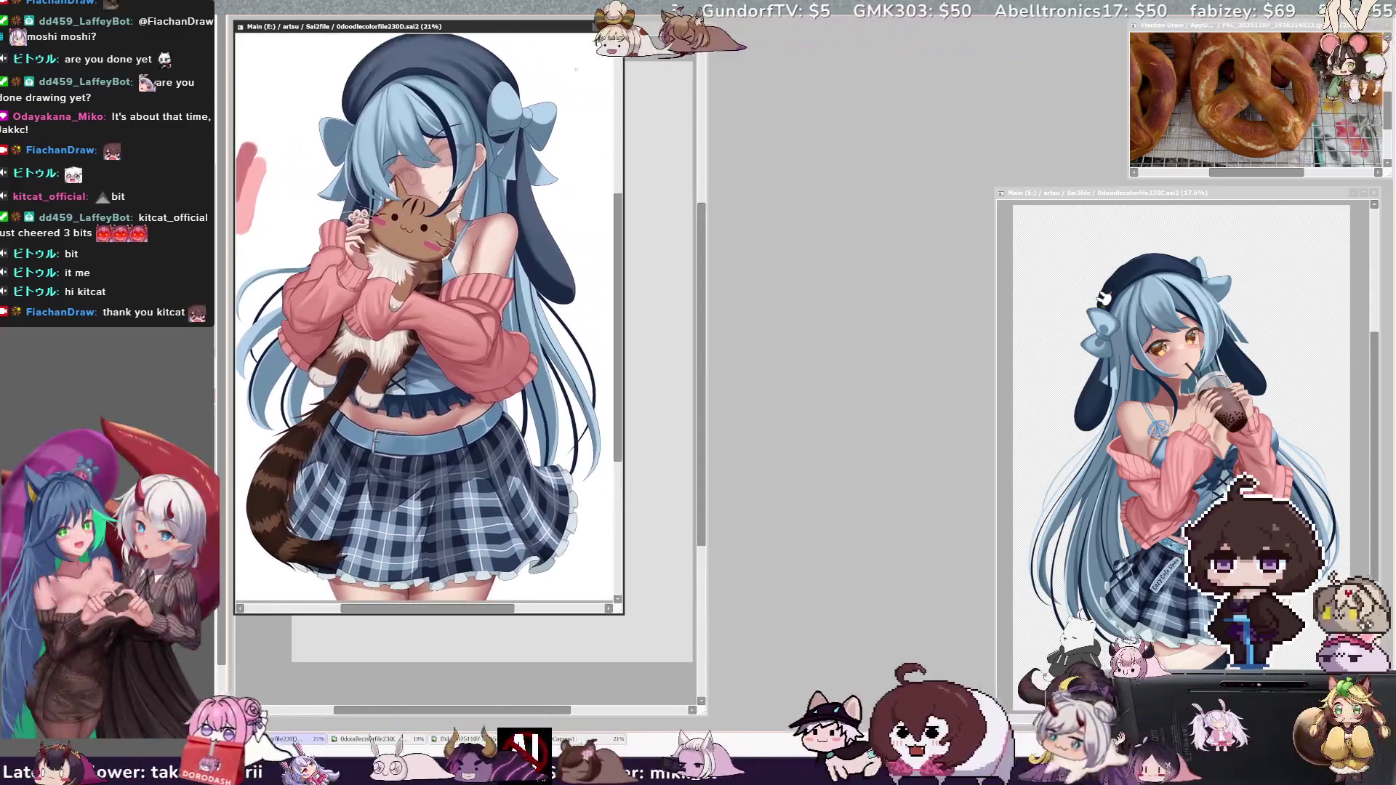
mouse_move(563, 26)
left_mouse_down()
mouse_move(1105, 109)
mouse_move(1098, 55)
mouse_move(1062, 32)
left_mouse_up()
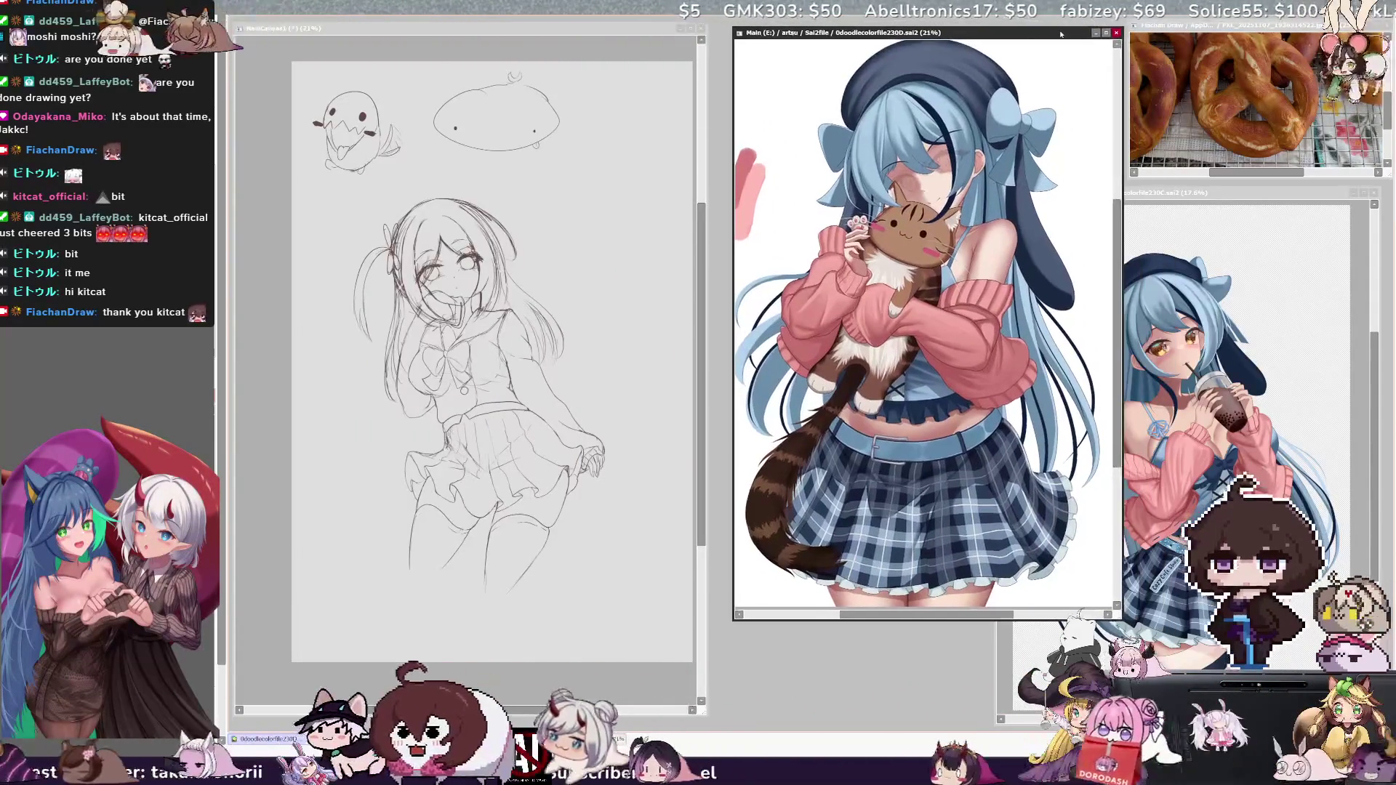
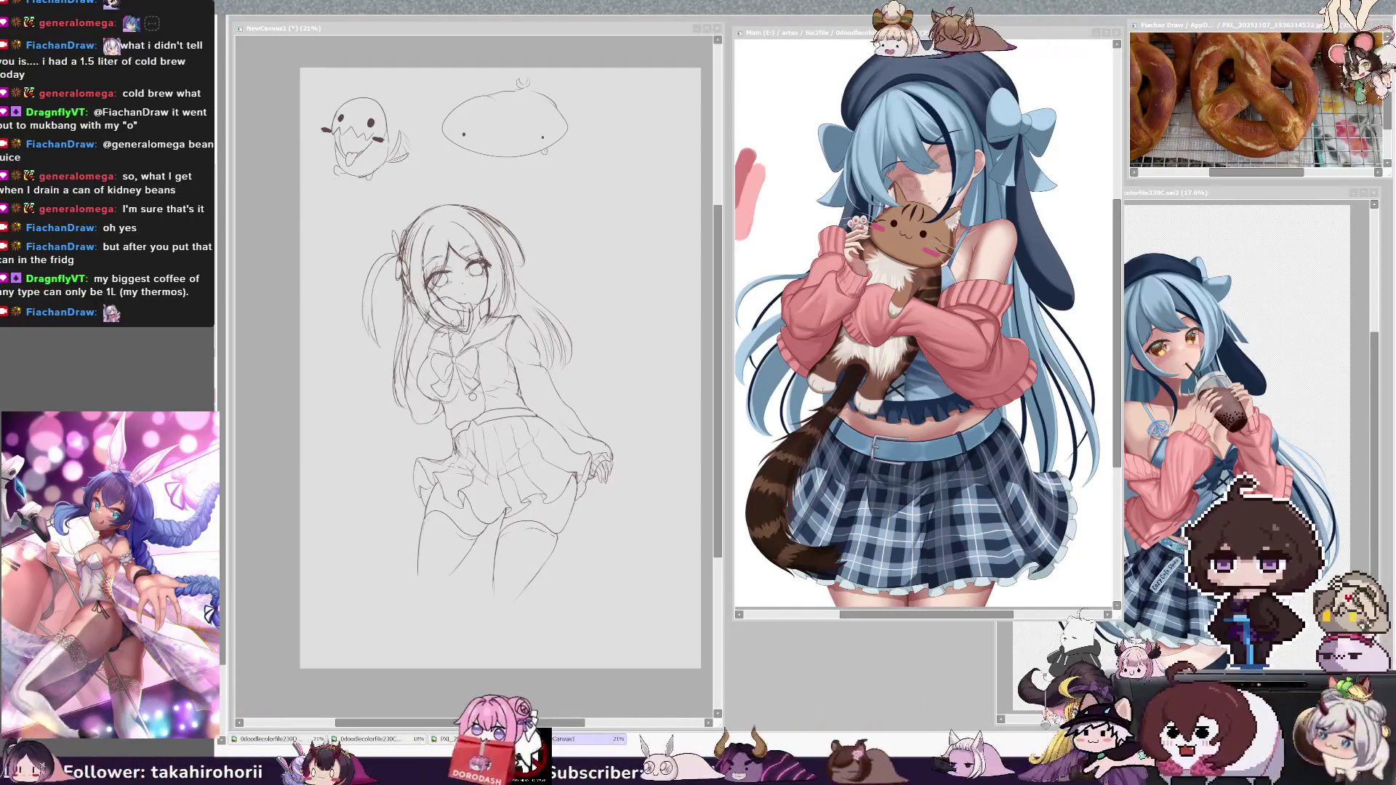
Step: Widen the NewCanvas window and pan to the blank area left of the girl sketch
left_click_drag(723, 363, 779, 363)
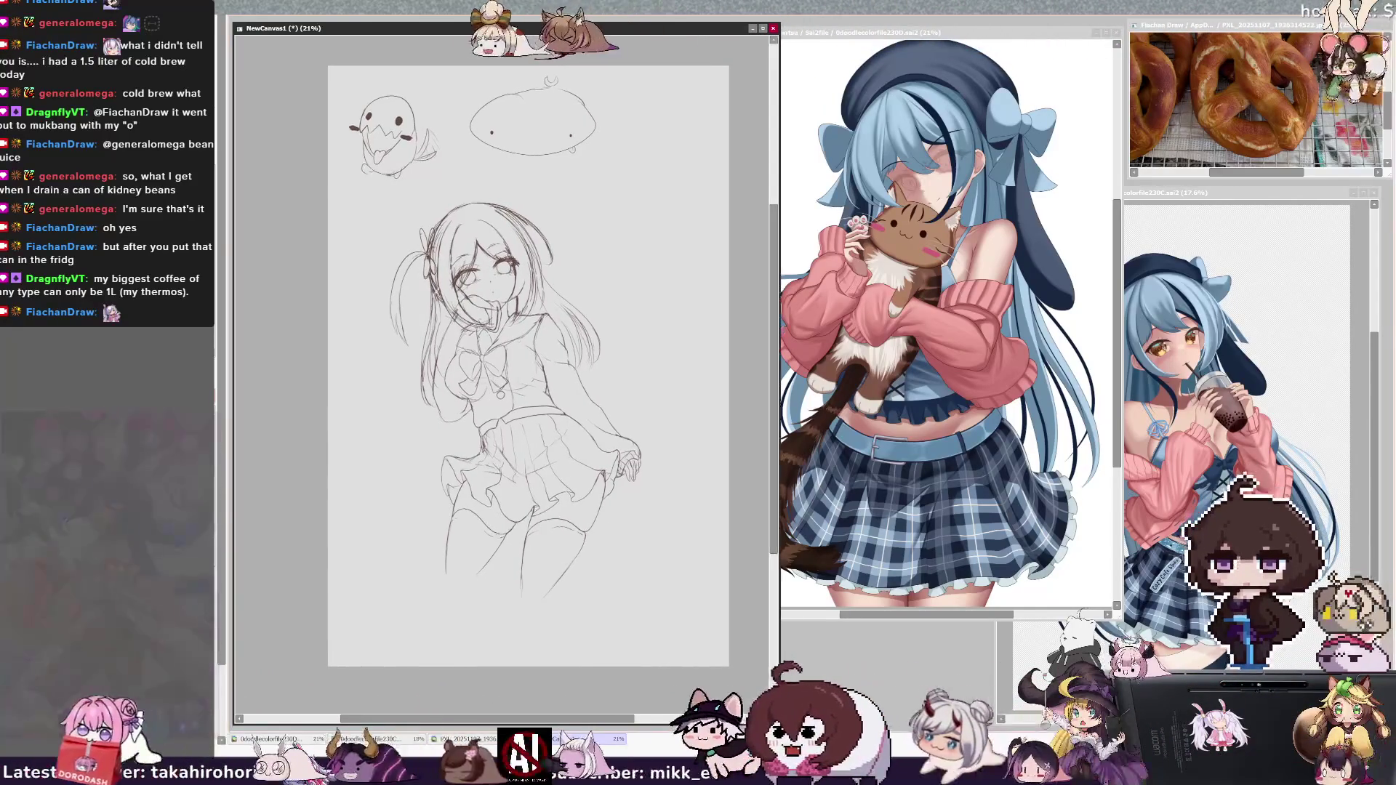
left_click(577, 465)
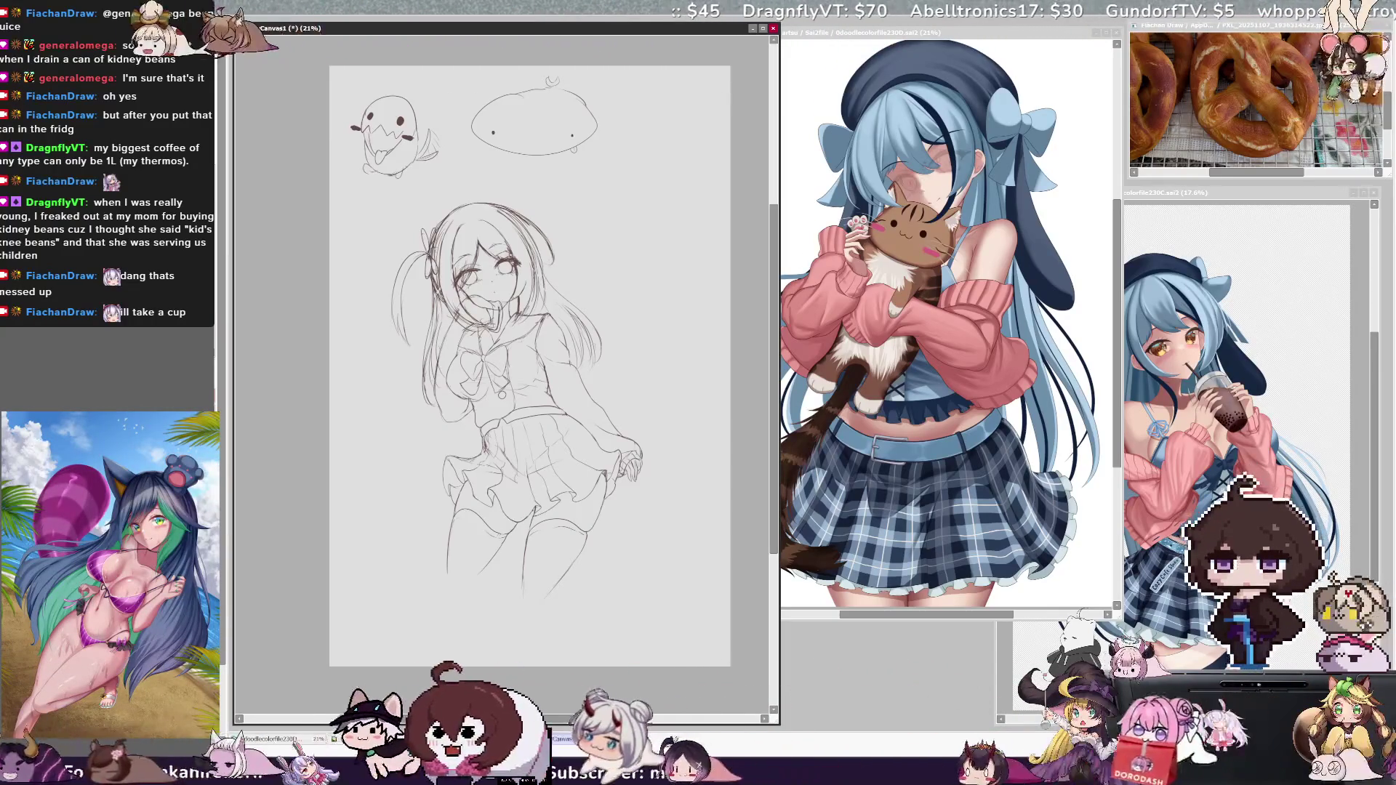
mouse_move(675, 494)
left_mouse_down()
mouse_move(596, 531)
mouse_move(684, 480)
mouse_move(697, 502)
mouse_move(689, 353)
left_mouse_up()
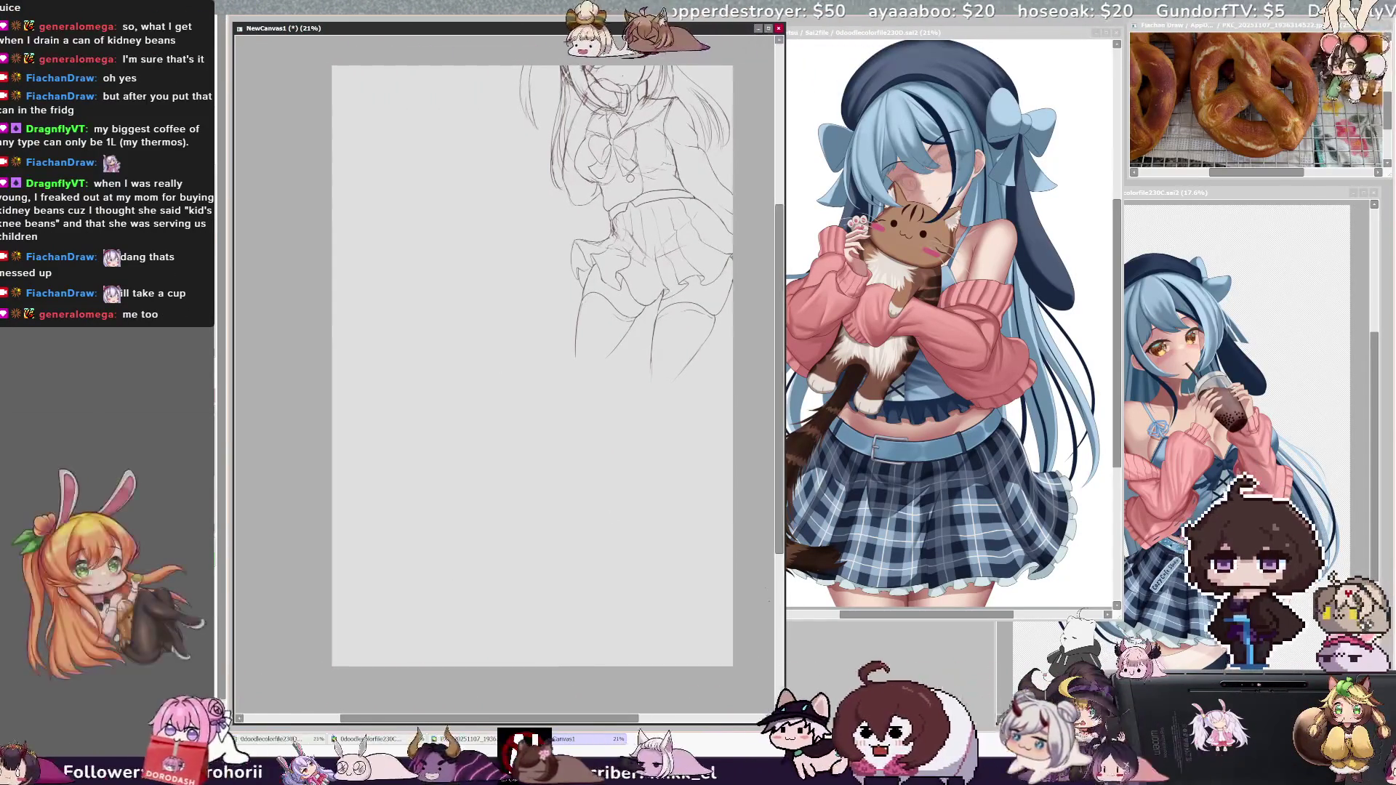
Step: At 25% zoom, pencil a loose outline of the second figure's head, redoing one stray arc
key("ctrl+plus")
left_click_drag(385, 241, 352, 360)
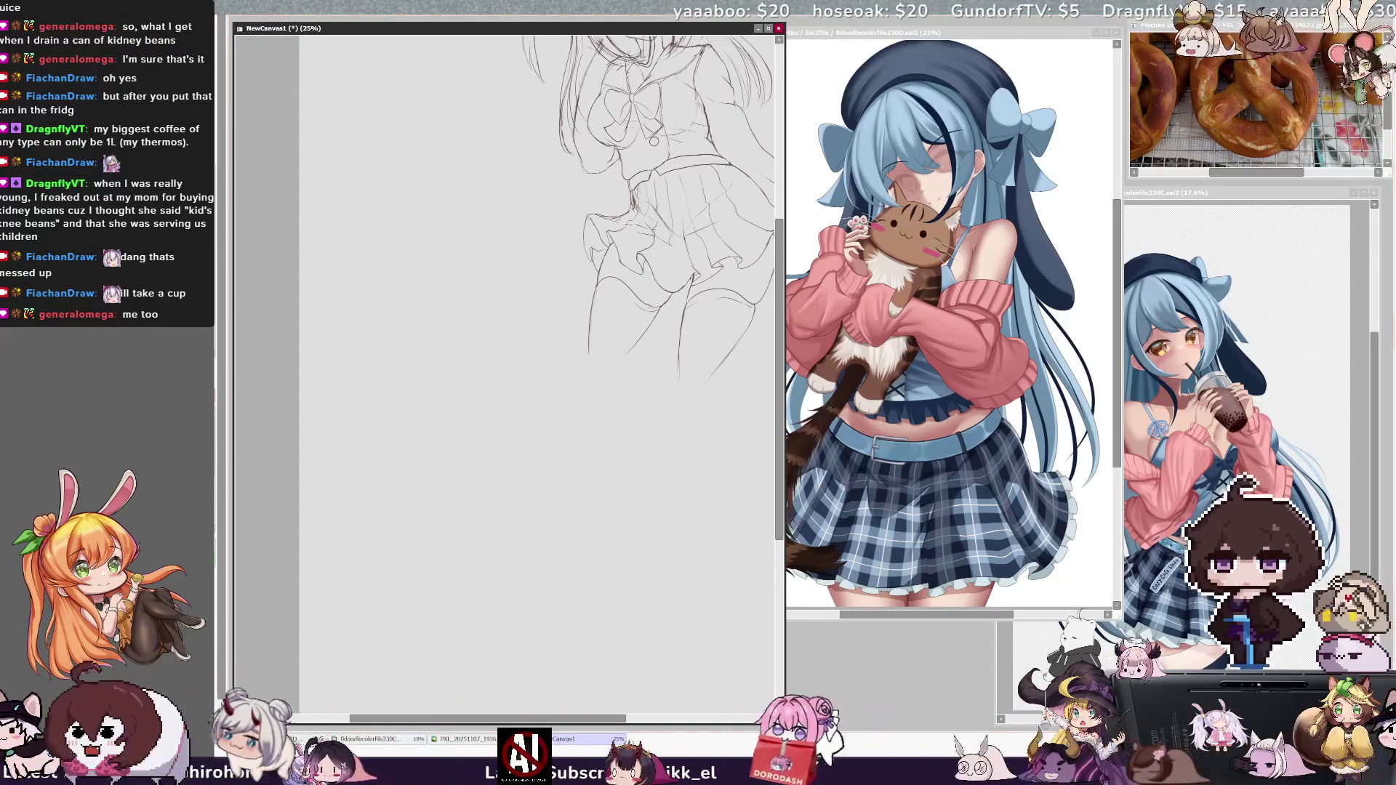
left_click_drag(379, 236, 420, 252)
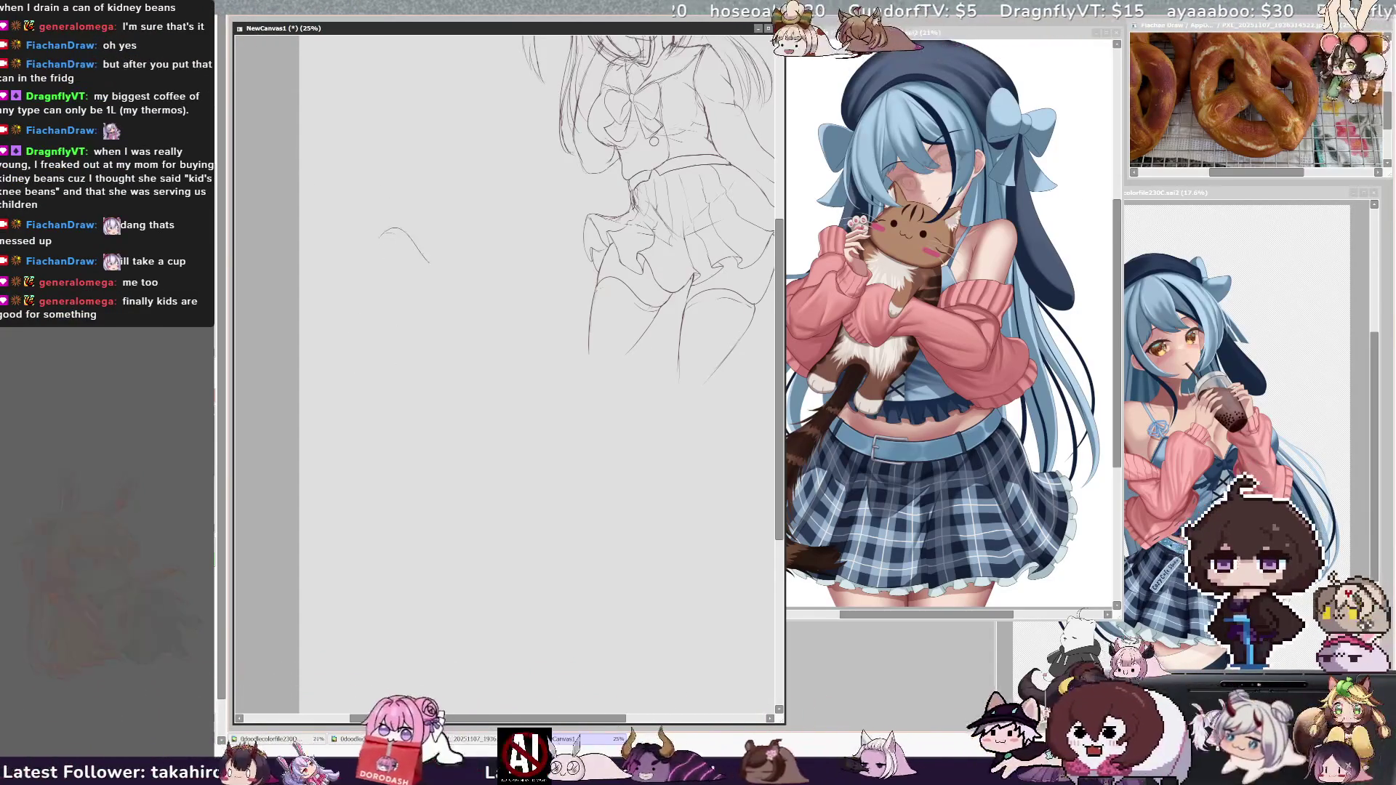
key("ctrl+z")
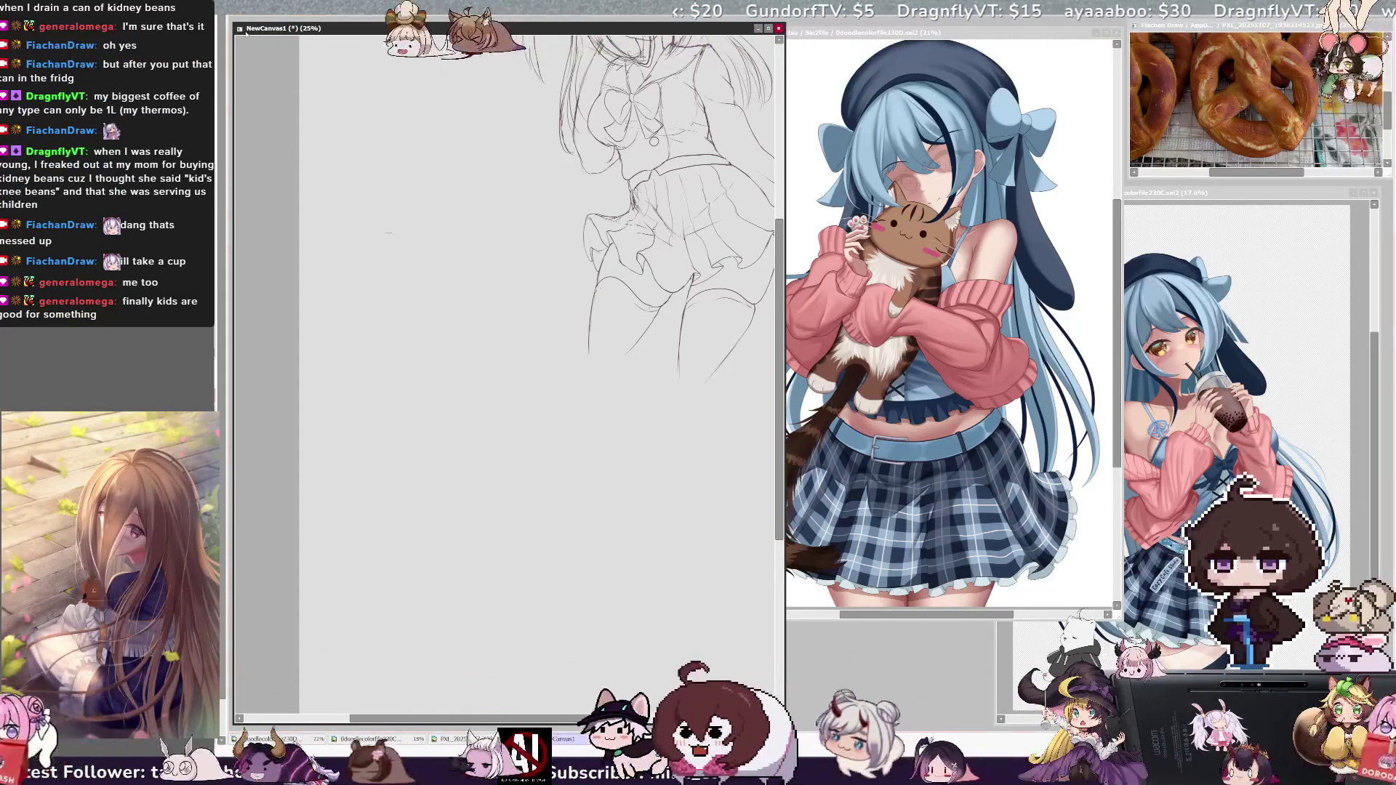
left_click_drag(377, 261, 404, 240)
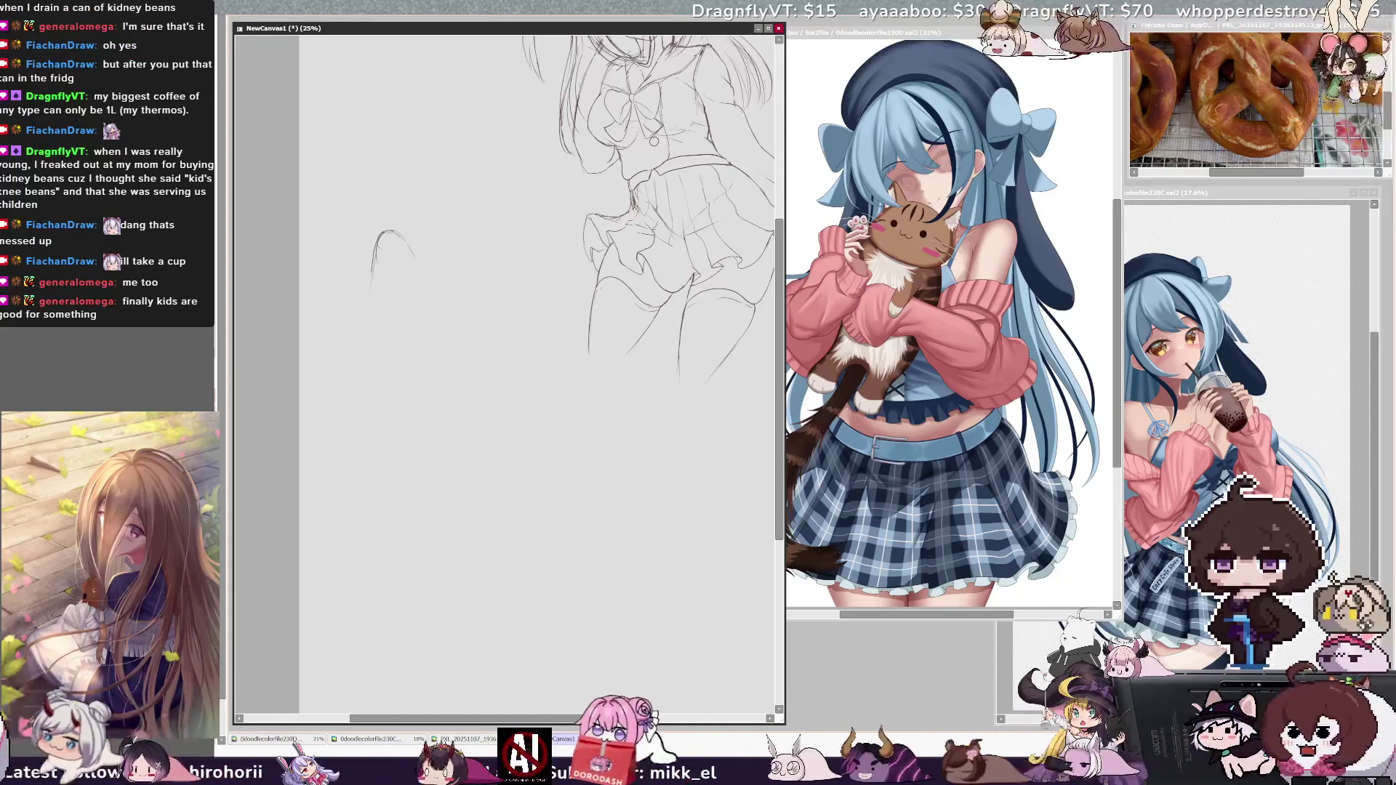
left_click_drag(388, 313, 400, 283)
left_click_drag(384, 195, 429, 152)
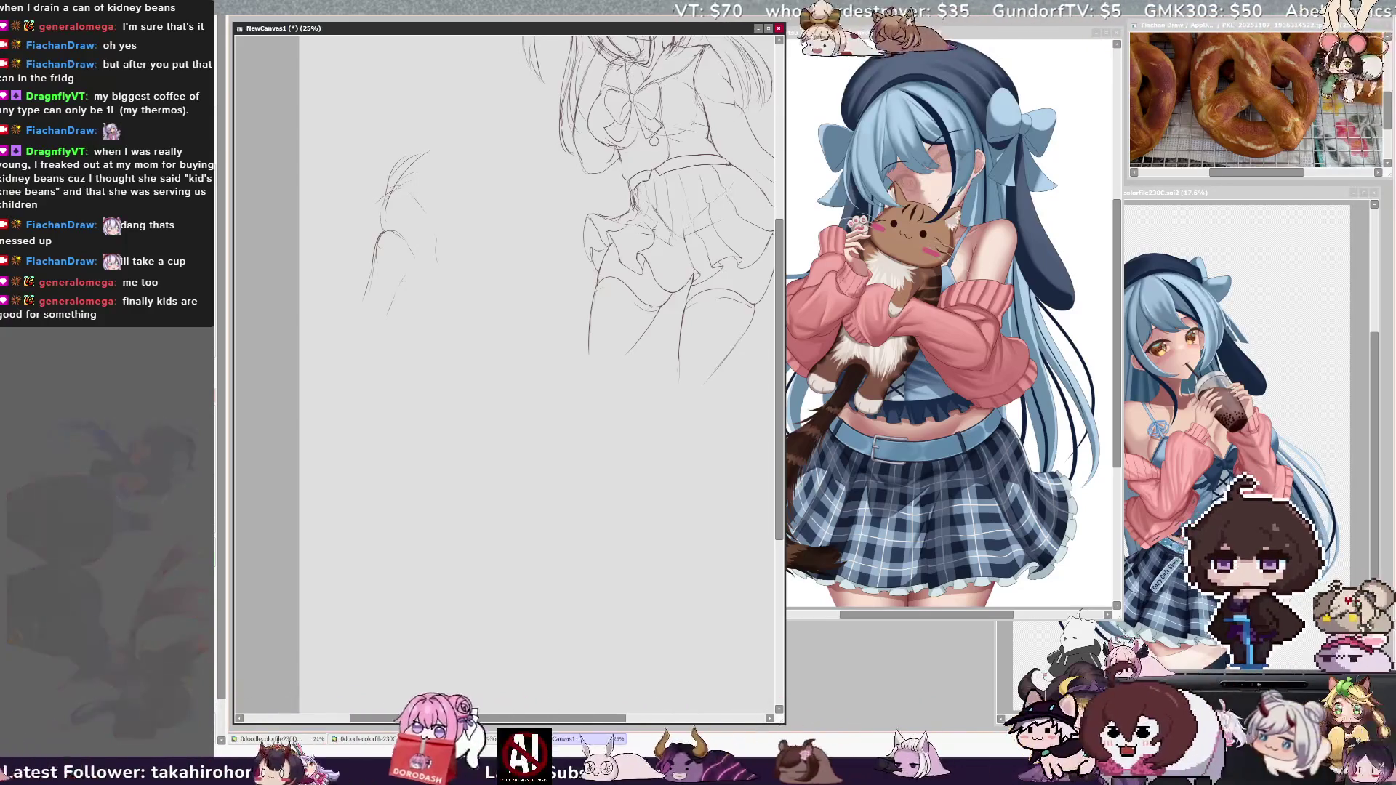
left_click_drag(400, 237, 438, 231)
left_click_drag(436, 142, 459, 222)
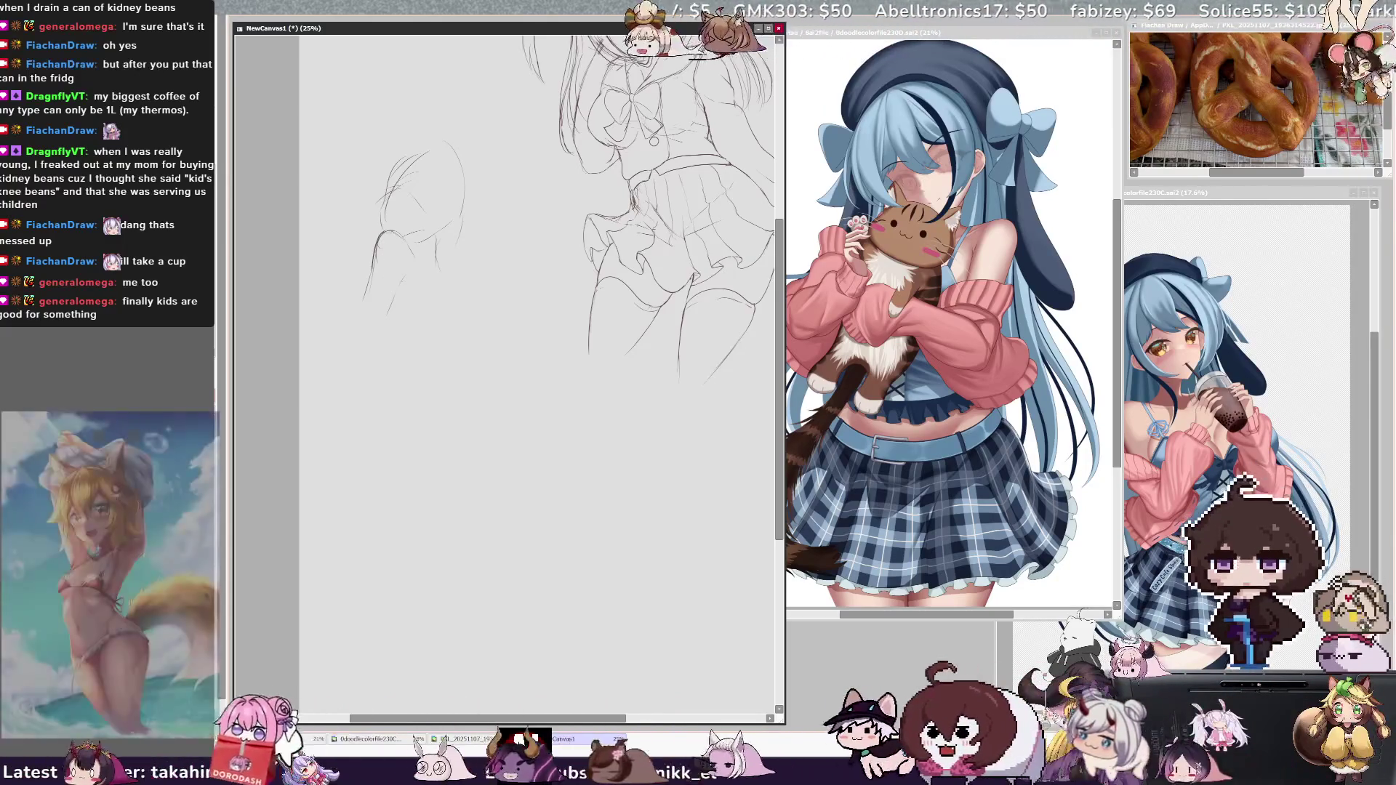
mouse_move(461, 178)
left_mouse_down()
mouse_move(465, 231)
mouse_move(448, 270)
left_mouse_up()
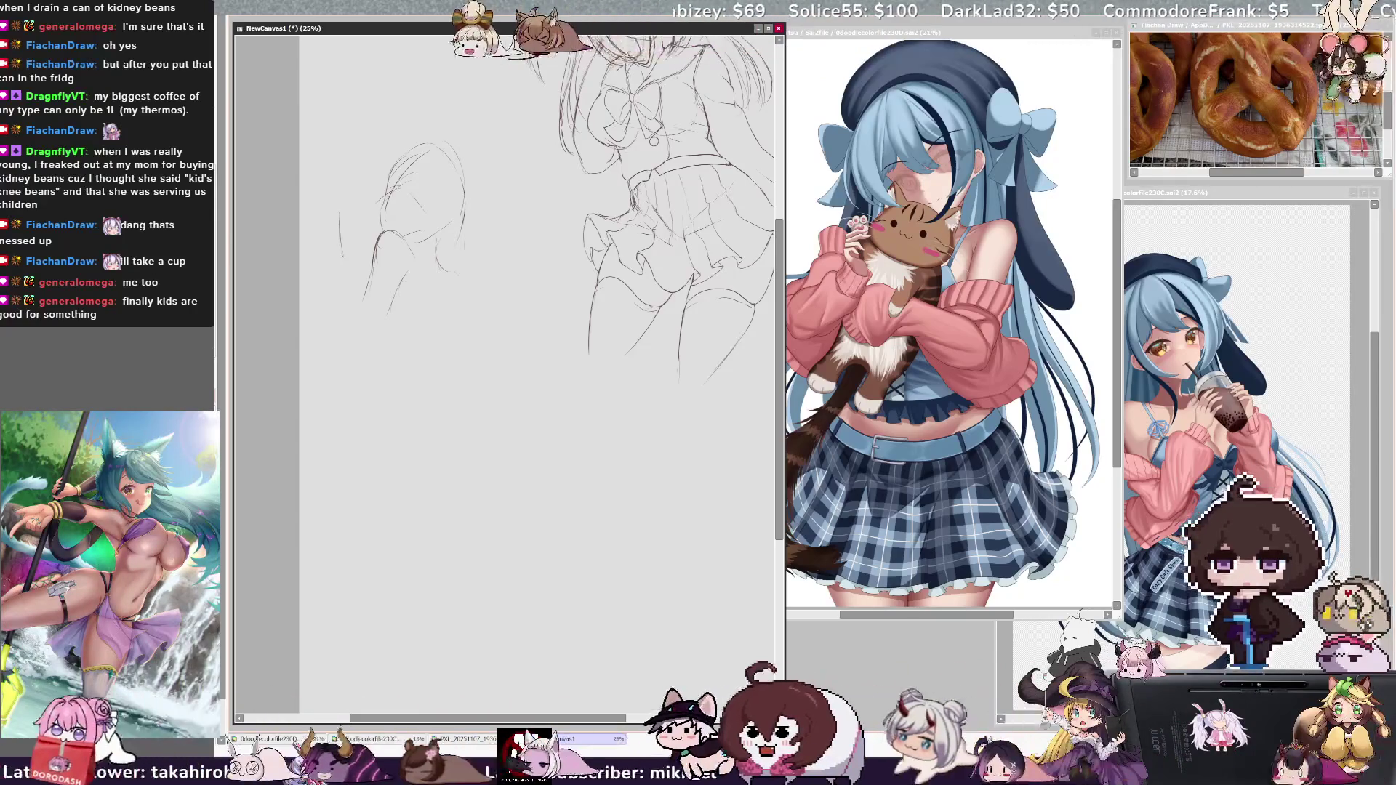
Step: Extend the head's left side and add short strokes for the bent arm
left_click_drag(337, 200, 362, 298)
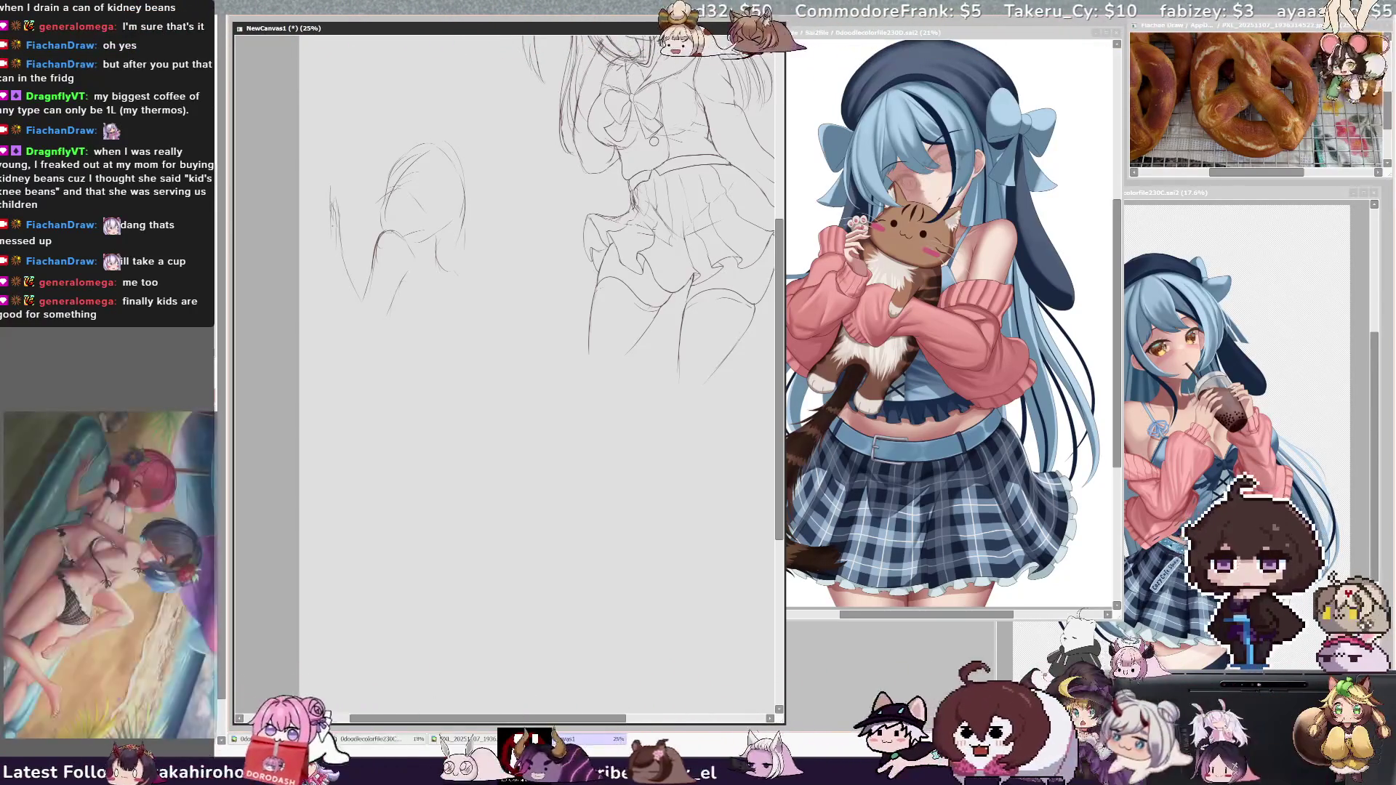
left_click_drag(331, 258, 333, 319)
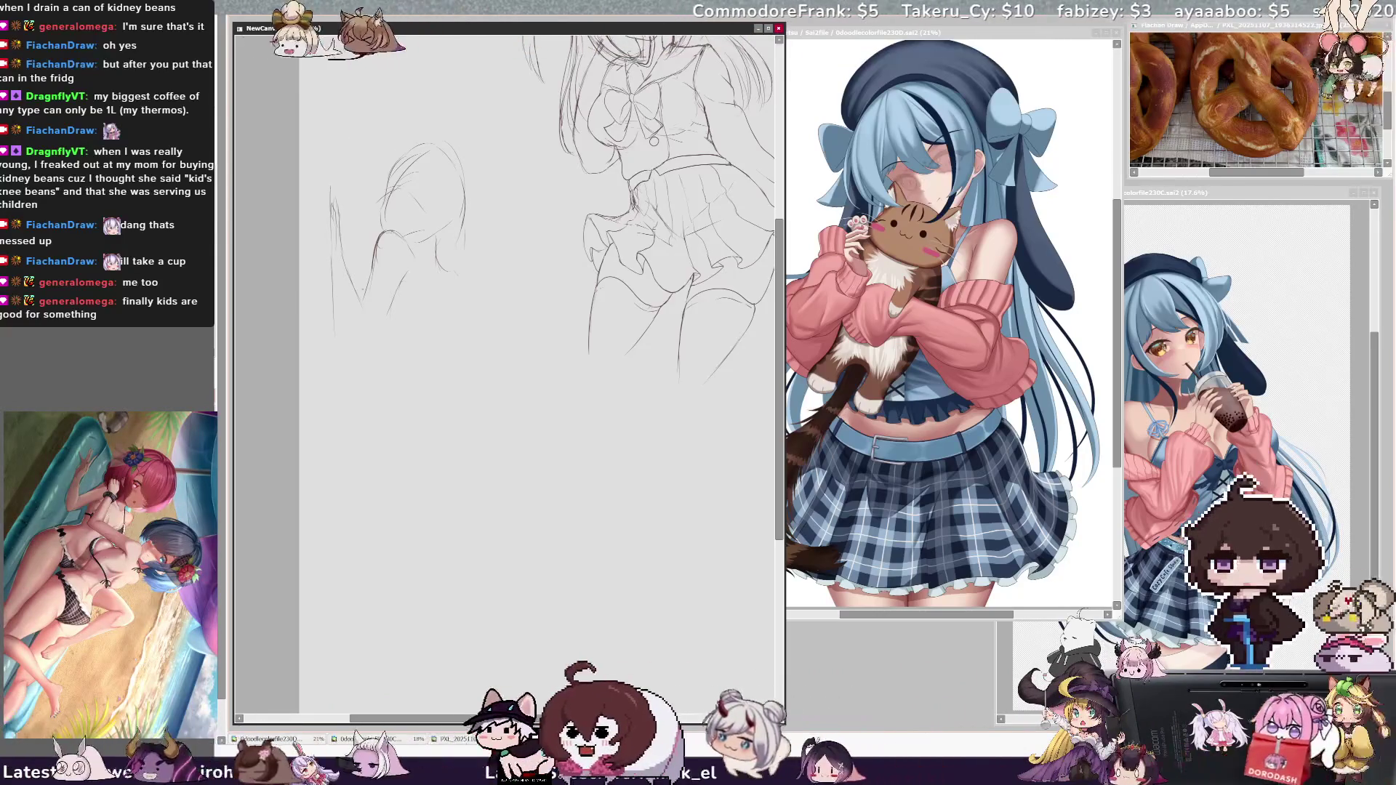
left_click_drag(359, 259, 345, 289)
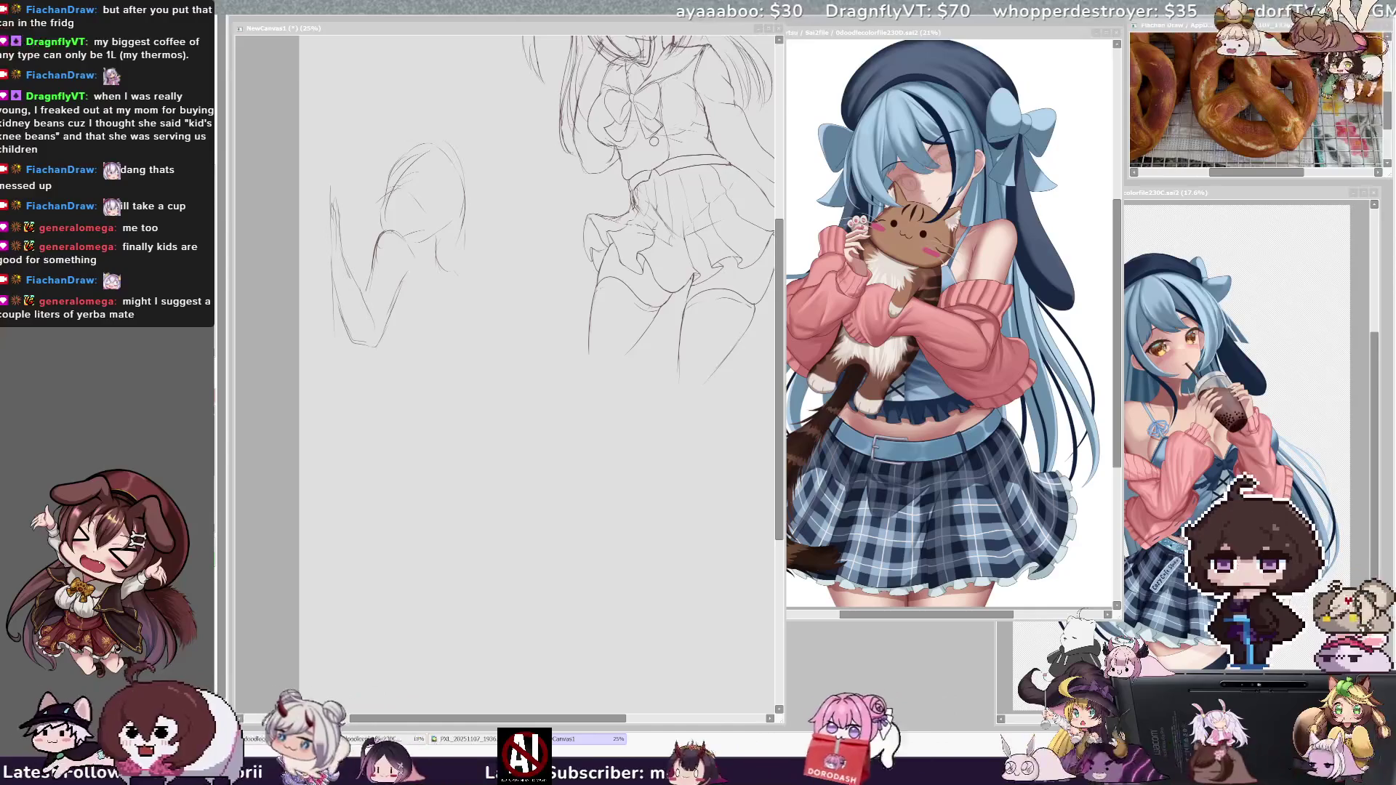
Step: Mirror the view to check proportions, undo the stray arm loop, and add a faint arm stroke
key("alt+Tab")
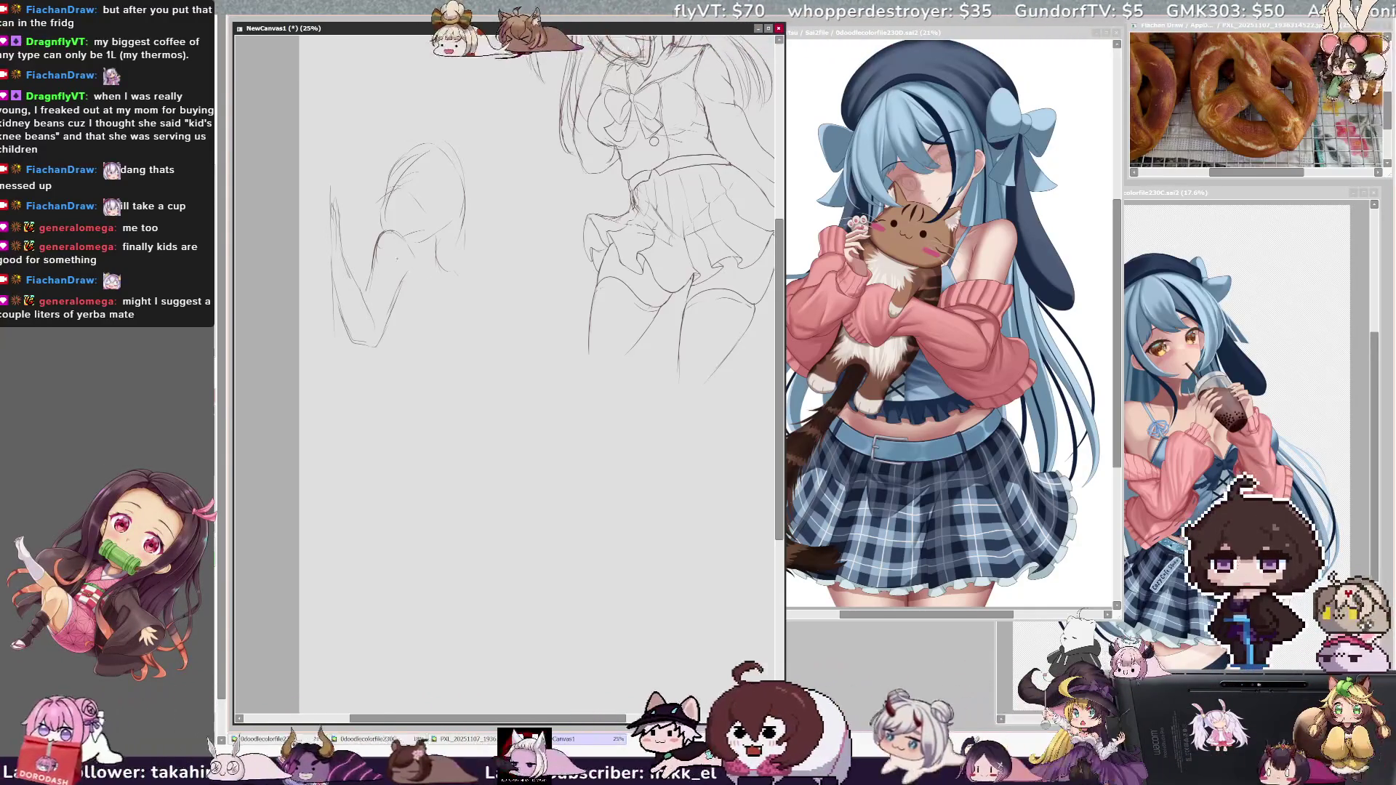
key("h")
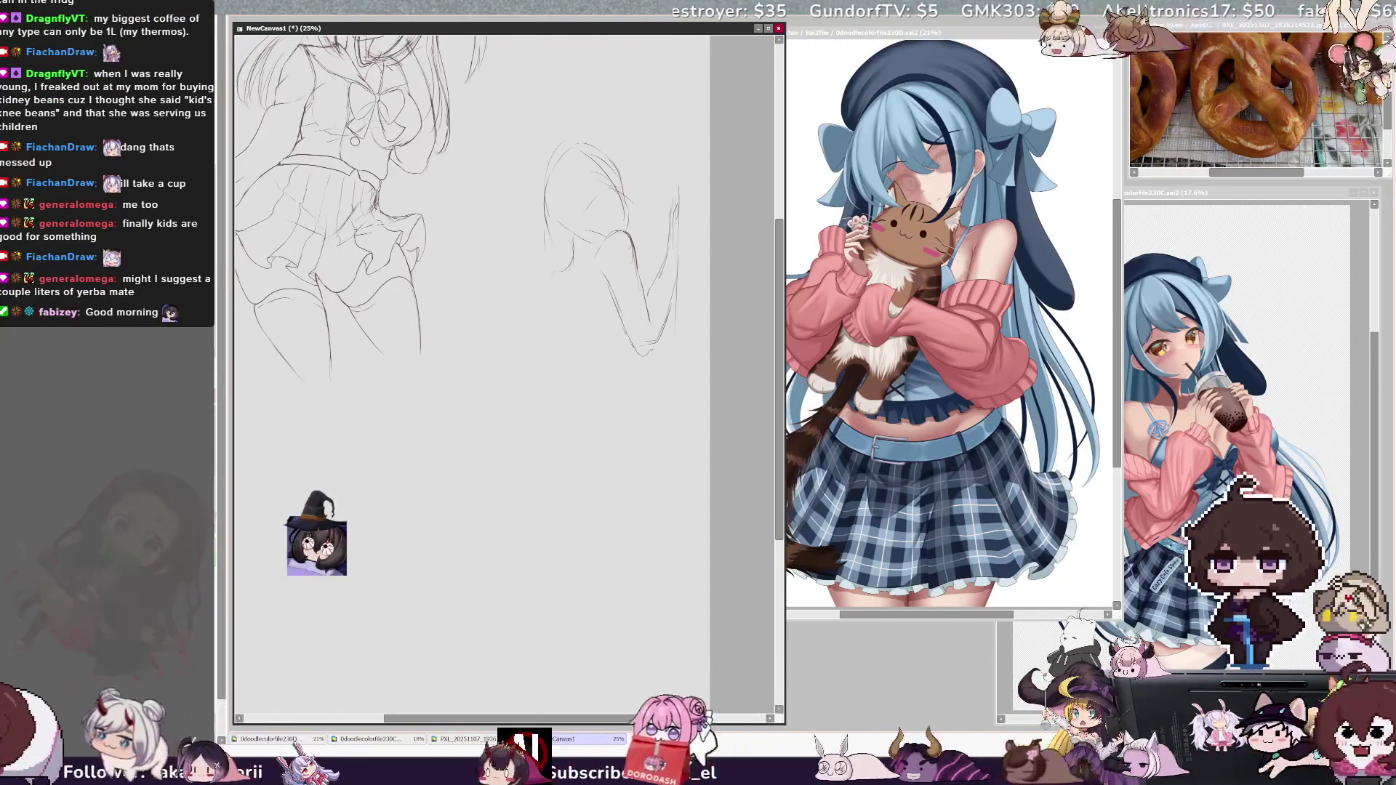
key("h")
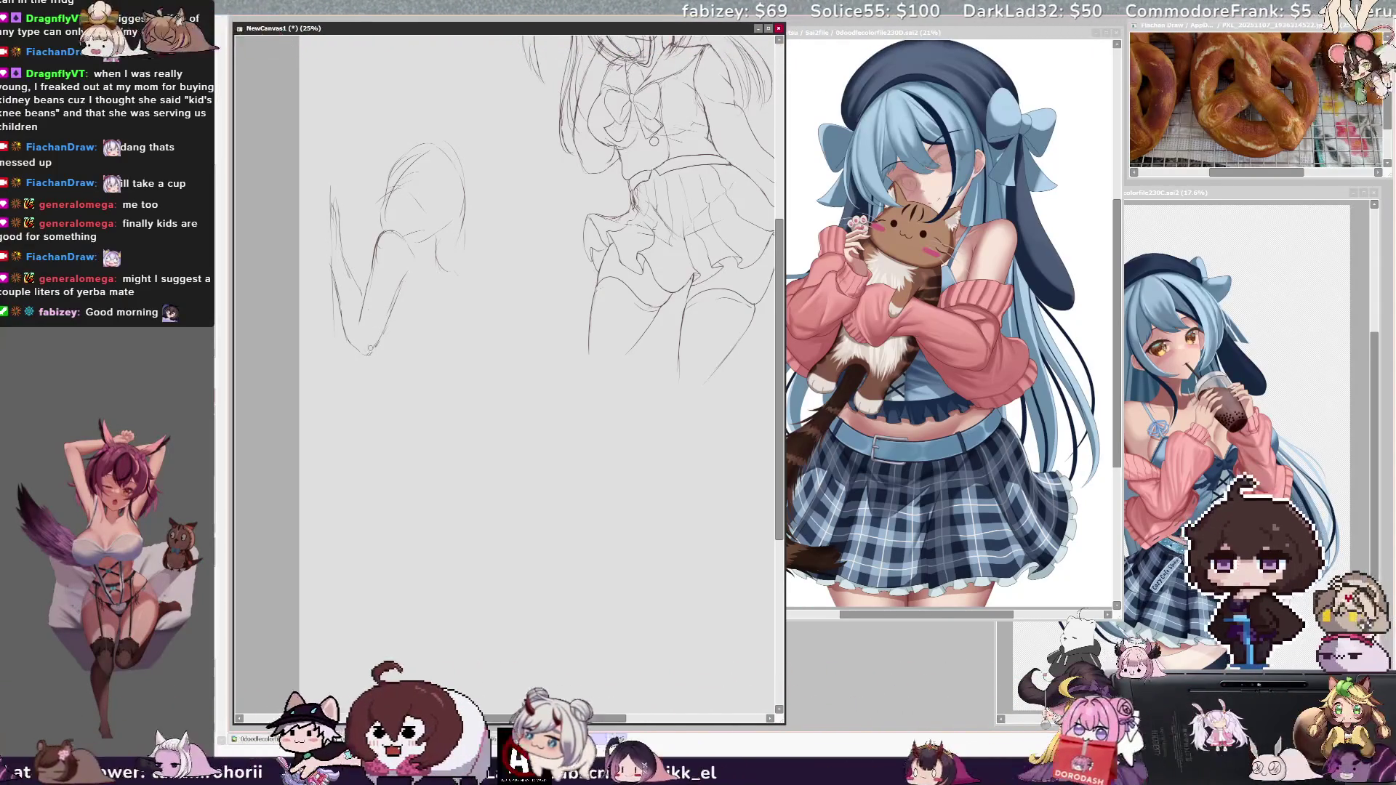
key("ctrl+z")
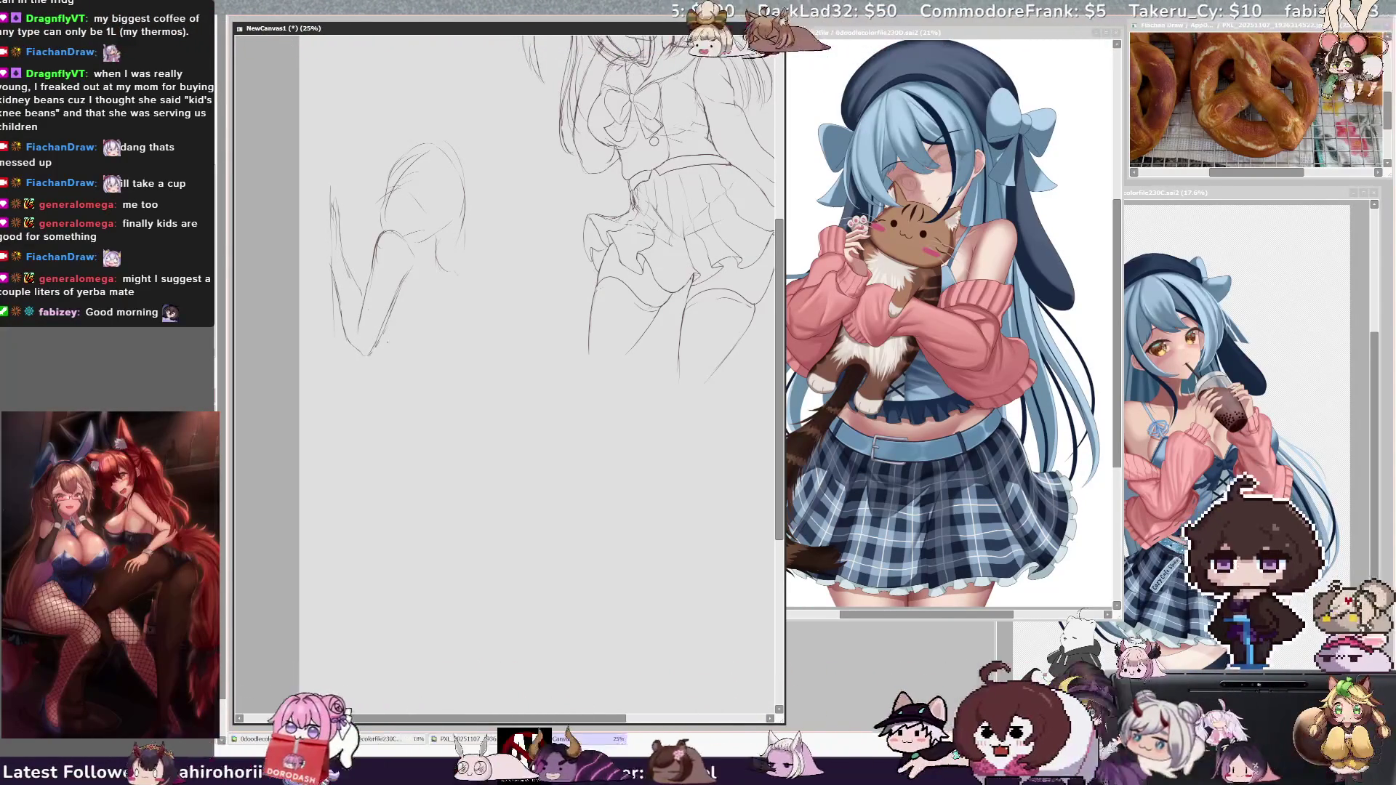
left_click_drag(411, 238, 402, 305)
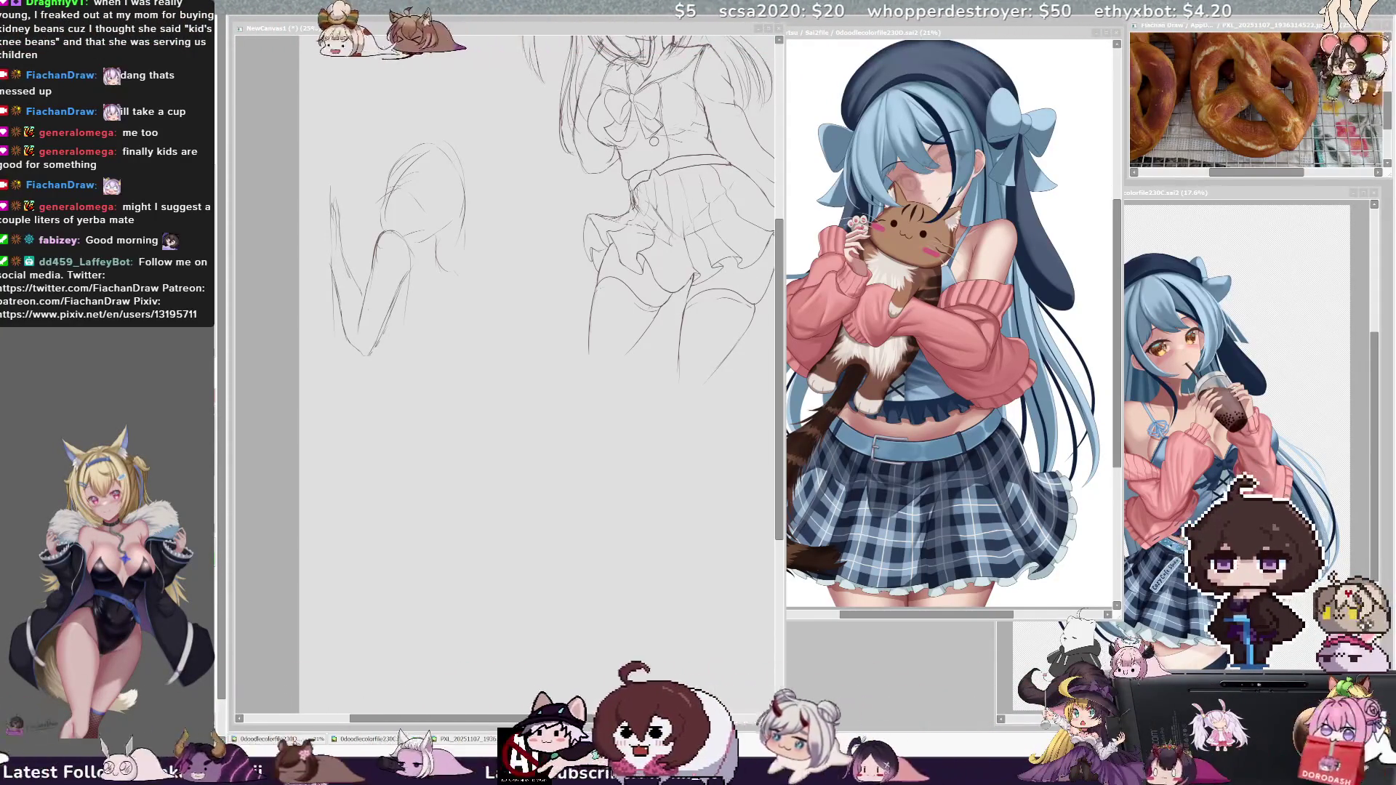
Step: Nudge the second figure's sketch right and down, then redraw its forearm reaching further down
left_click(380, 260)
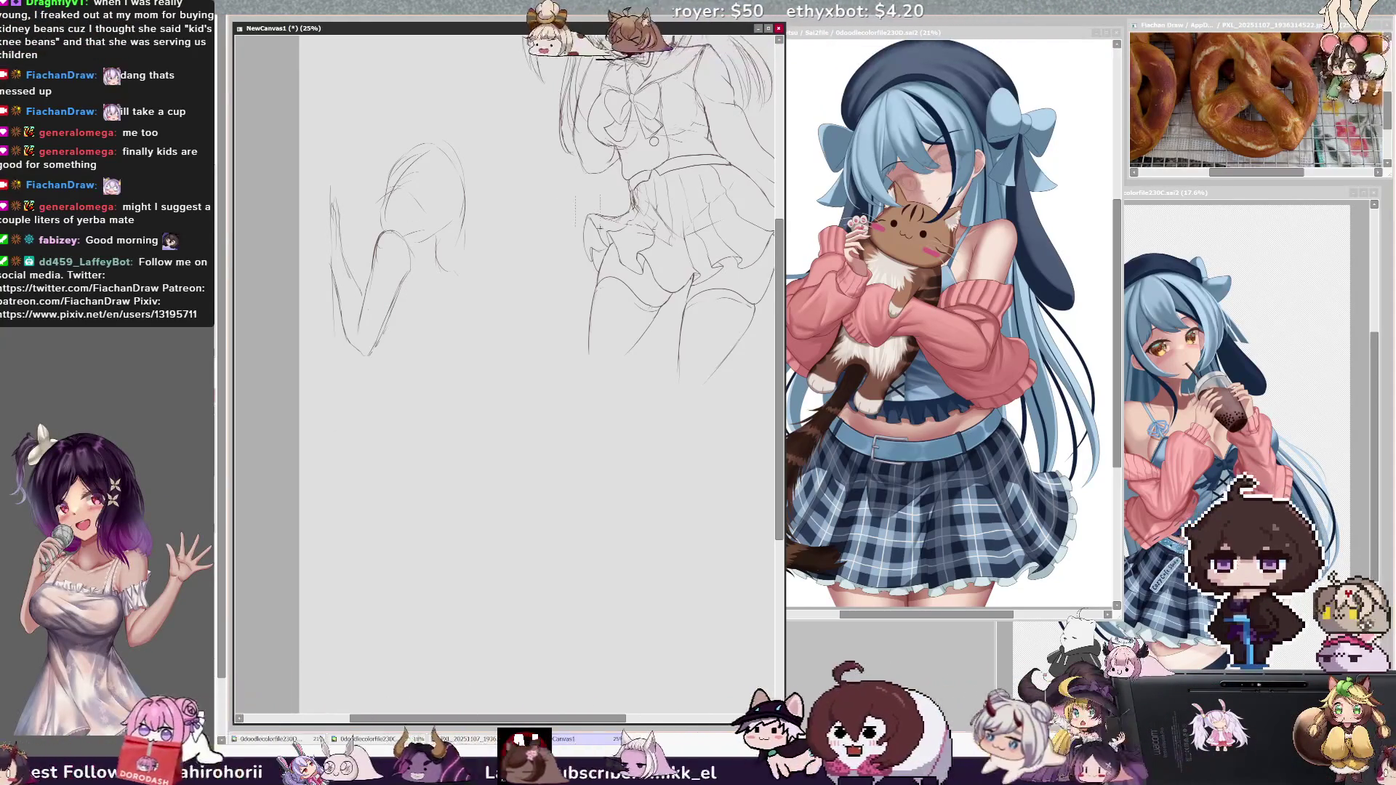
left_click_drag(534, 211, 556, 241)
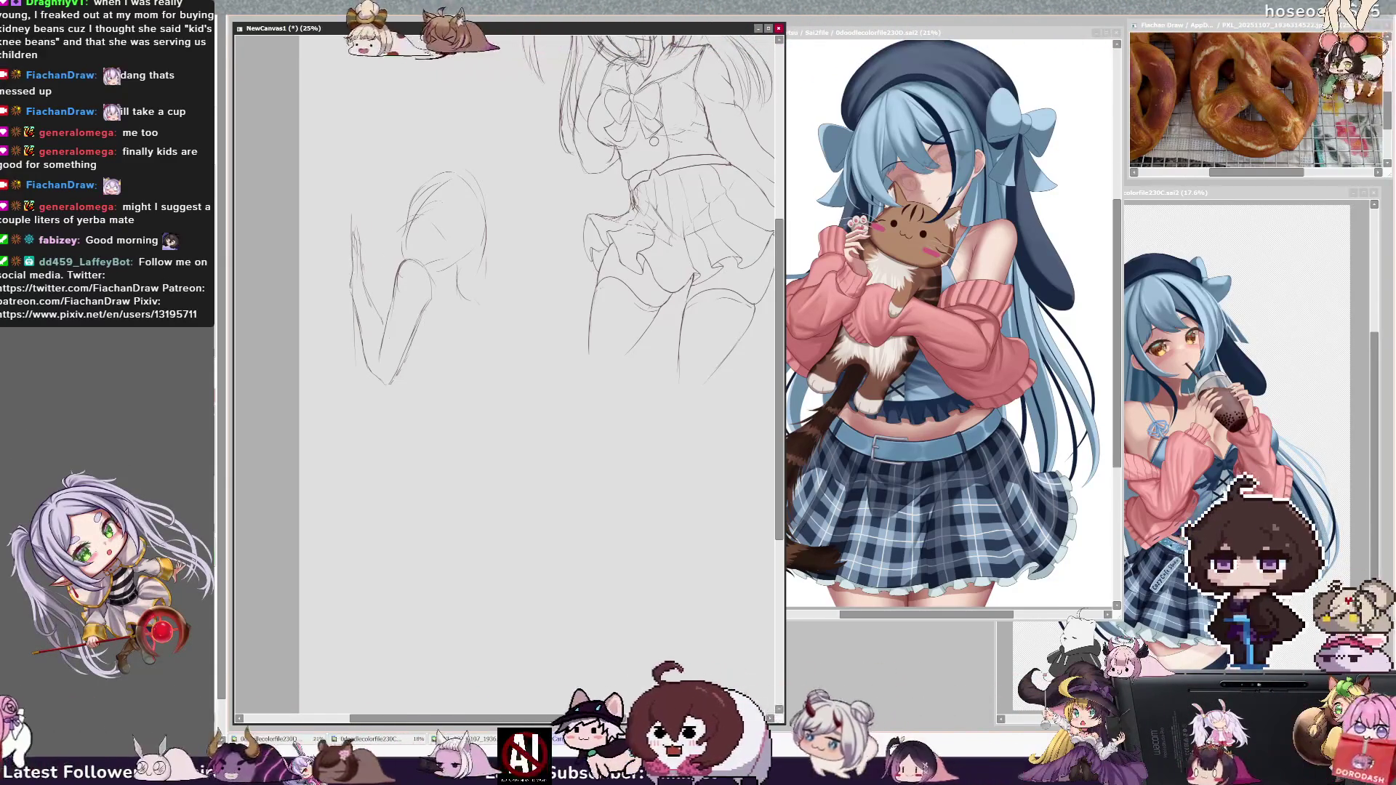
left_click_drag(355, 262, 349, 295)
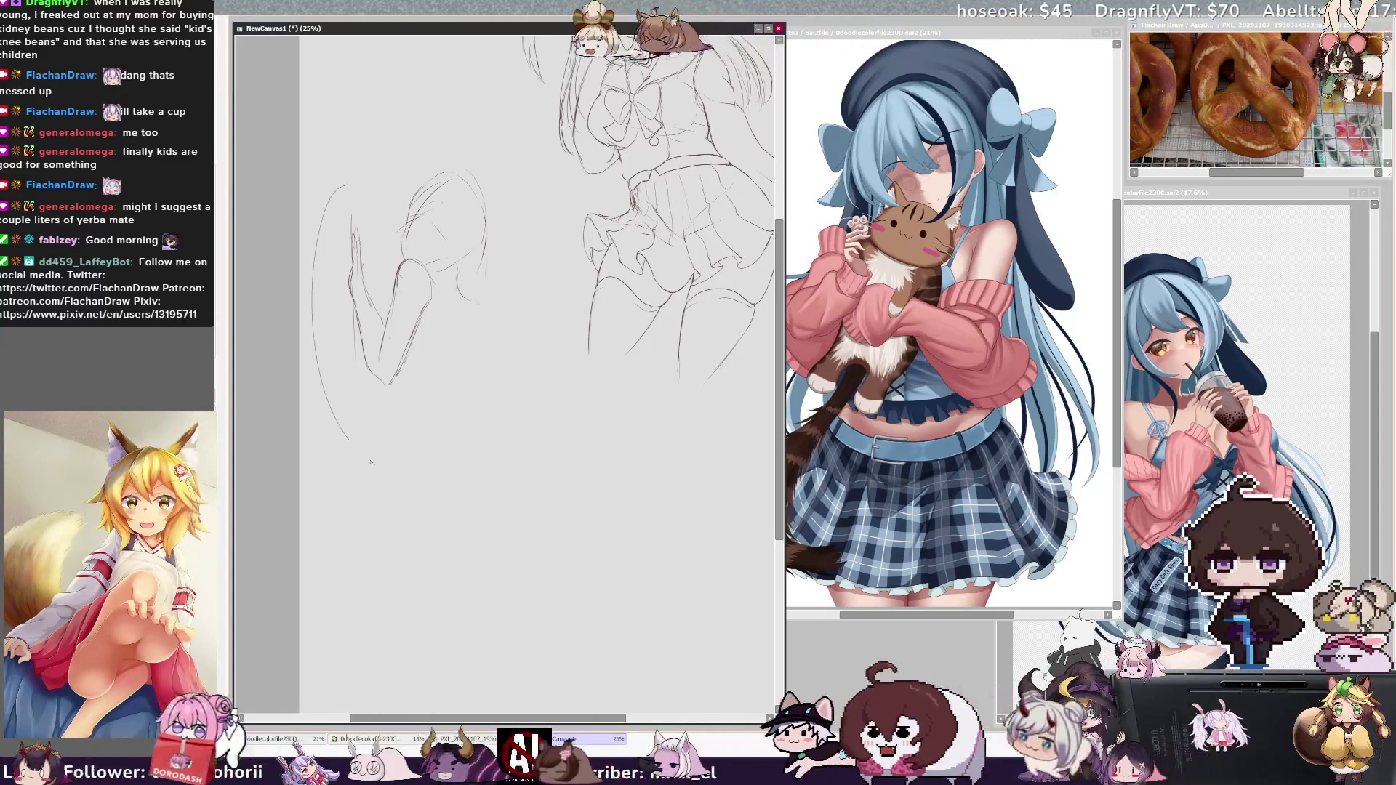
mouse_move(403, 280)
left_mouse_down()
mouse_move(437, 313)
mouse_move(393, 400)
left_mouse_up()
left_click_drag(356, 243, 393, 403)
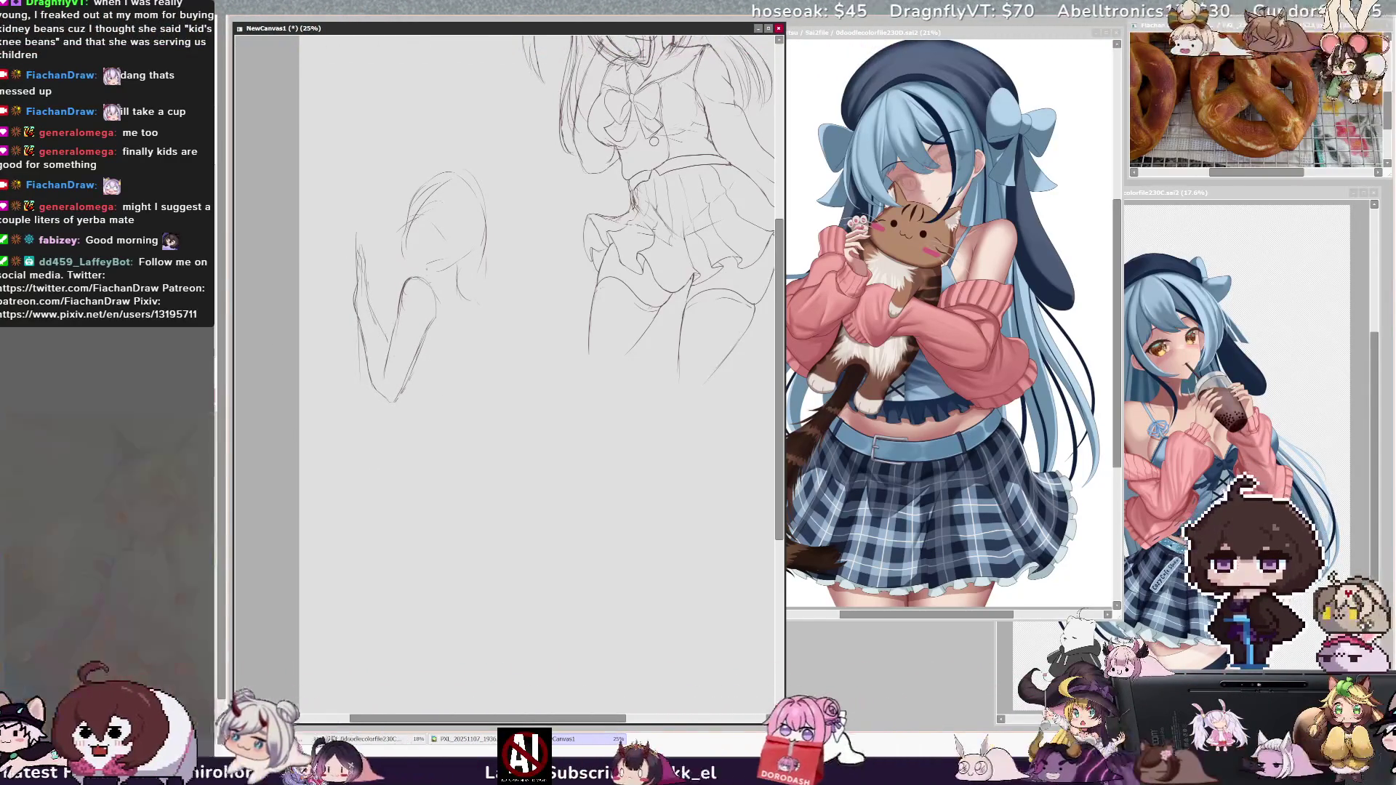